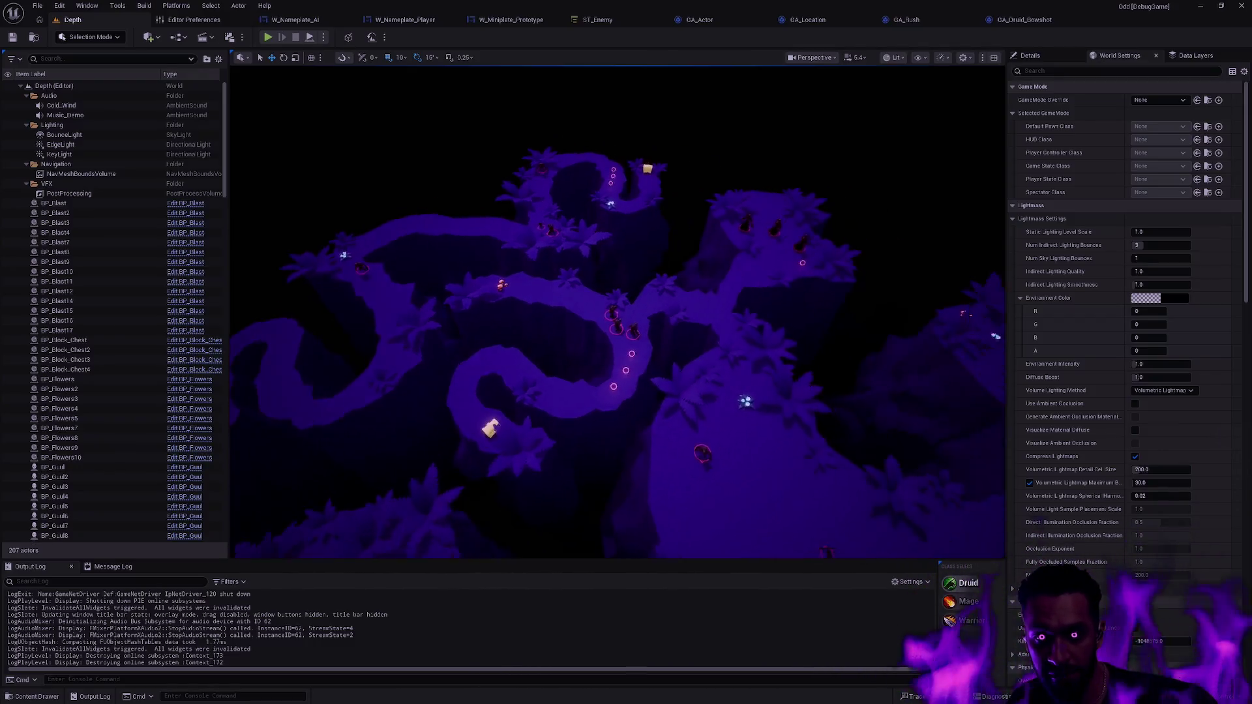
- Open the Content Drawer on the Content/Oddstone/Map/Depth folder
{"action": "key", "text": "ctrl+space"}
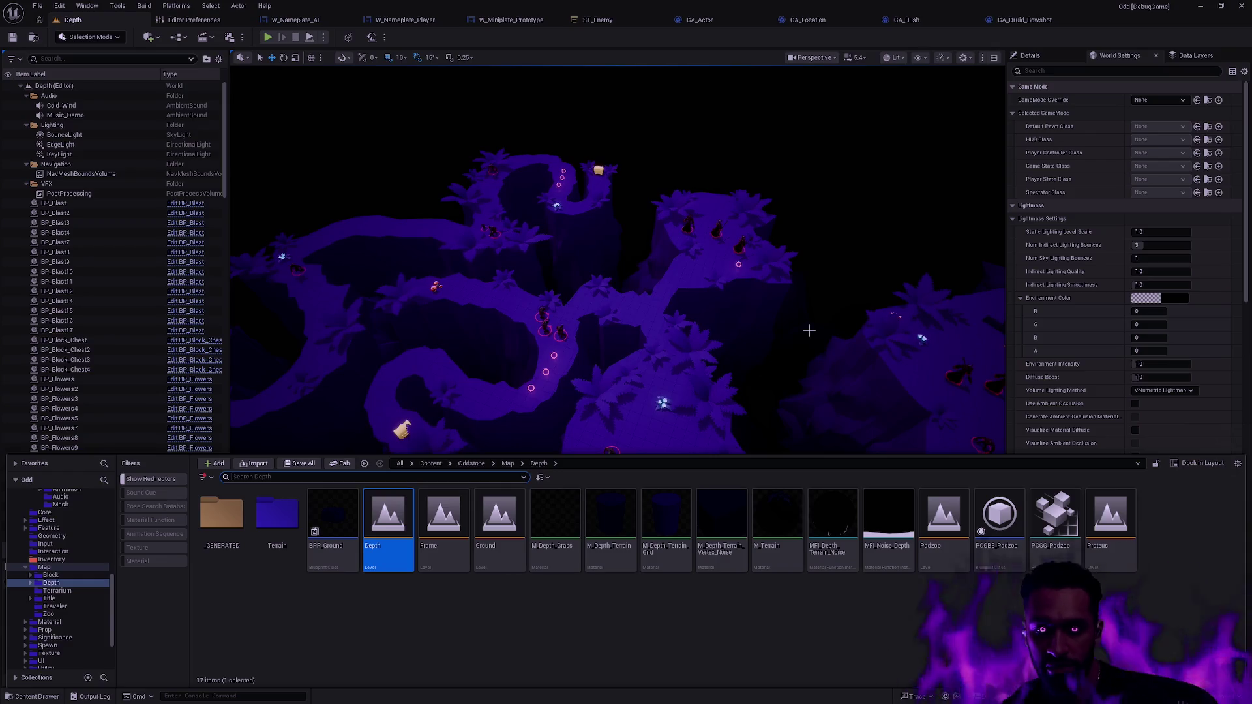
- Open the Proteus level, look around the island, and dismiss the Content Drawer
{"action": "double_click", "coordinate": [1111, 516]}
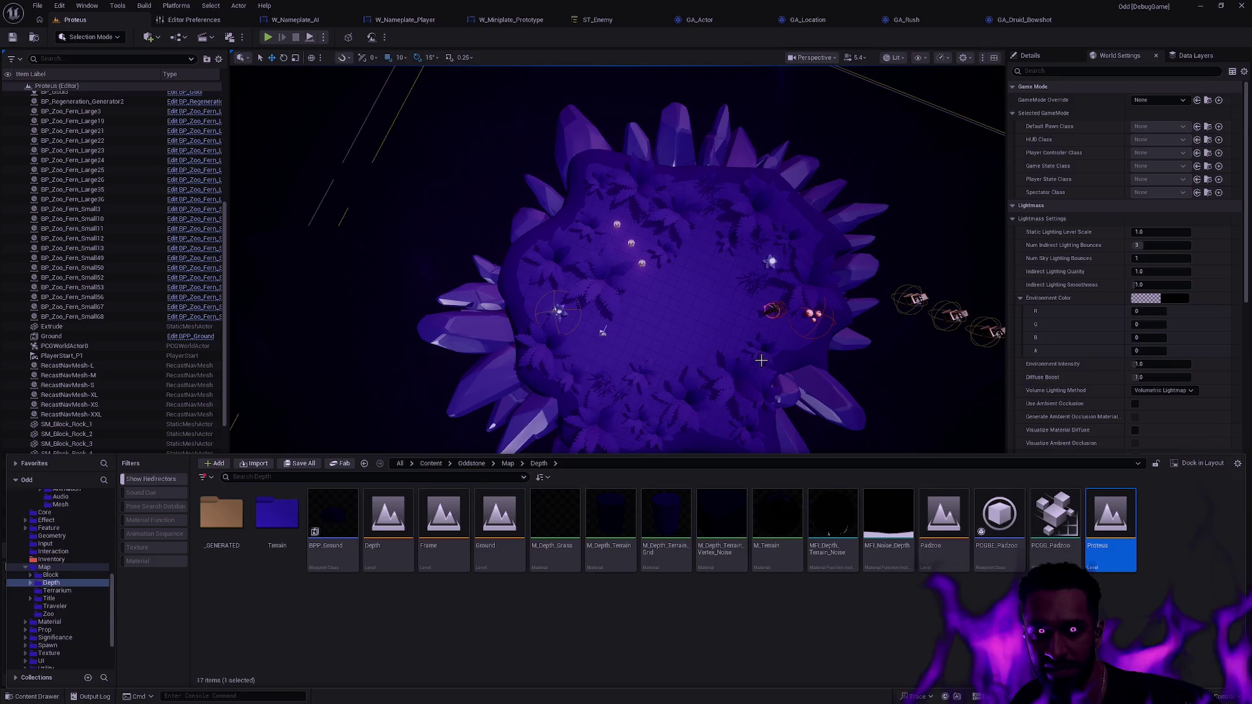
{"action": "mouse_move", "coordinate": [691, 336]}
{"action": "left_mouse_down"}
{"action": "mouse_move", "coordinate": [691, 356]}
{"action": "mouse_move", "coordinate": [682, 303]}
{"action": "mouse_move", "coordinate": [695, 333]}
{"action": "left_mouse_up"}
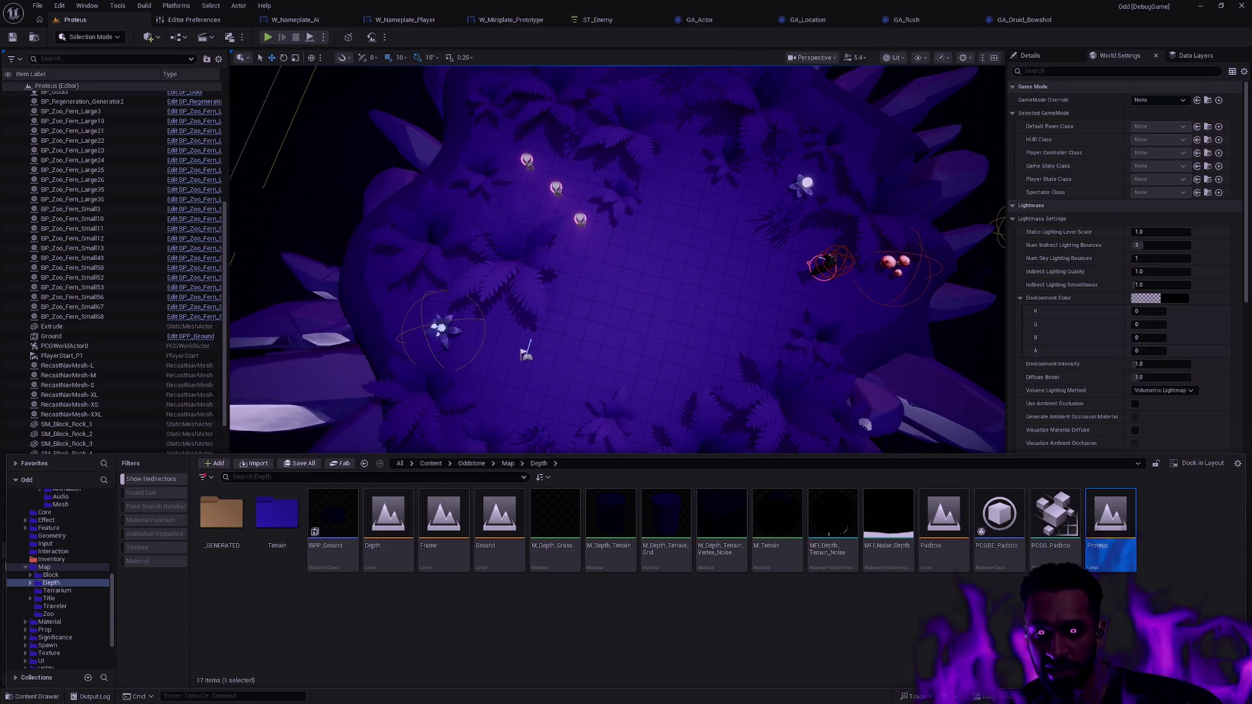
{"action": "left_click", "coordinate": [705, 322]}
{"action": "left_click", "coordinate": [811, 338]}
{"action": "key", "text": "Escape"}
{"action": "mouse_move", "coordinate": [839, 335]}
{"action": "left_mouse_down"}
{"action": "mouse_move", "coordinate": [815, 306]}
{"action": "mouse_move", "coordinate": [847, 350]}
{"action": "left_mouse_up"}
{"action": "left_click", "coordinate": [940, 366]}
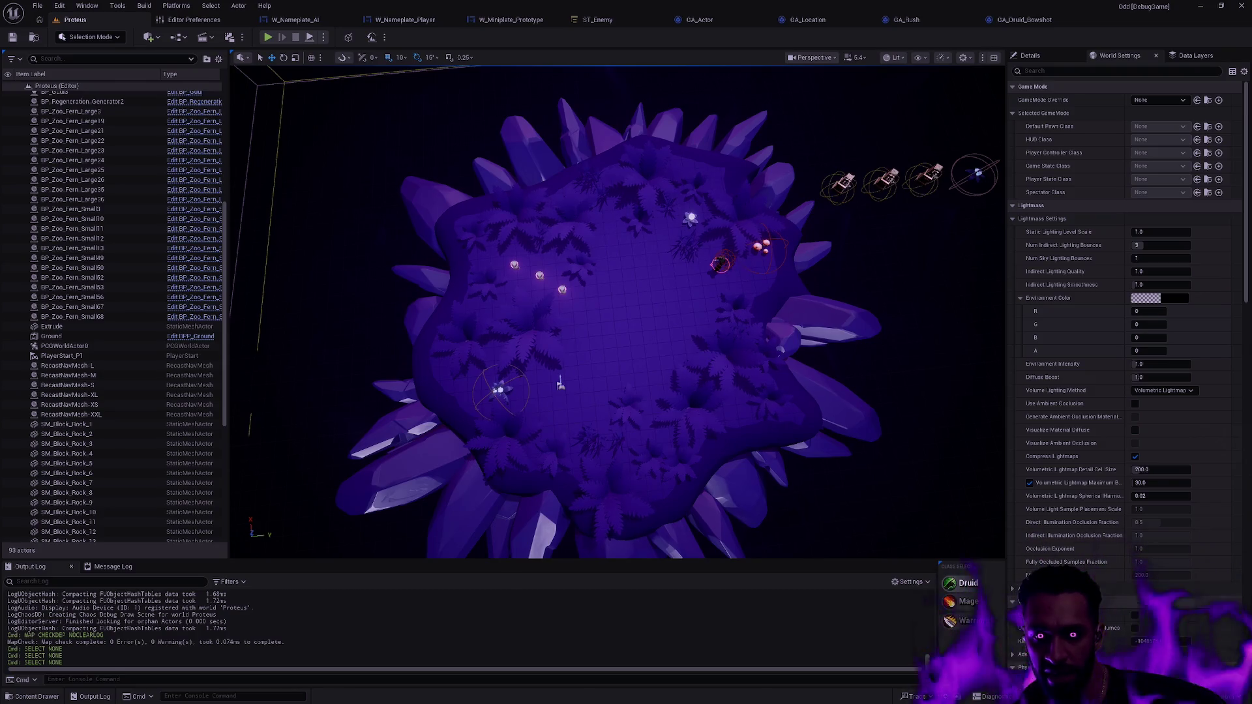
{"action": "scroll", "coordinate": [772, 329], "scroll_direction": "up", "scroll_amount": 5}
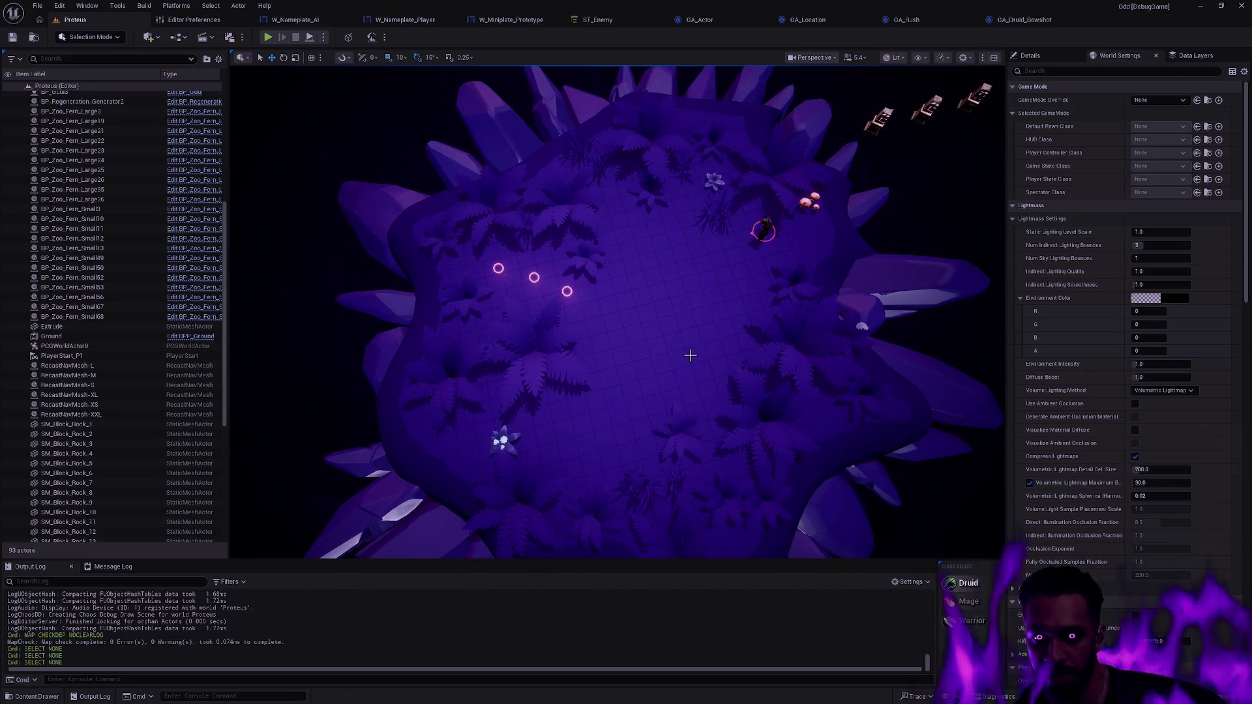
{"action": "scroll", "coordinate": [703, 364], "scroll_direction": "up", "scroll_amount": 3}
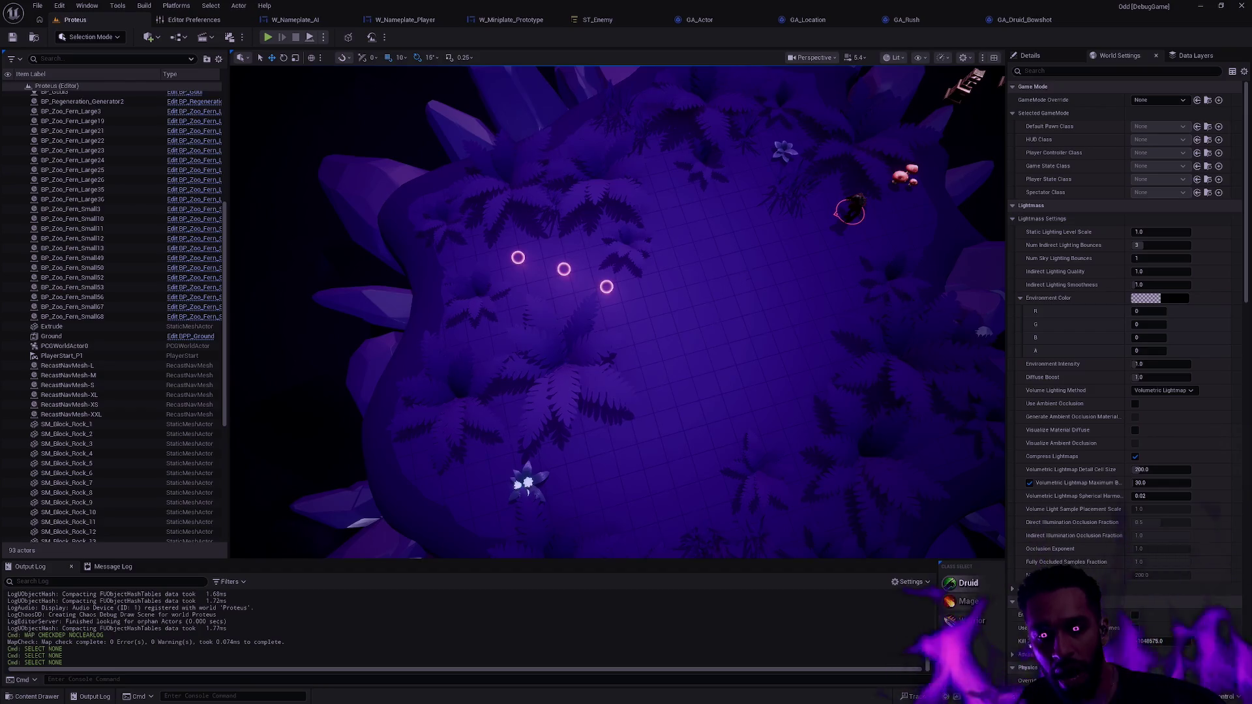
{"action": "mouse_move", "coordinate": [743, 270]}
{"action": "left_mouse_down"}
{"action": "mouse_move", "coordinate": [653, 300]}
{"action": "mouse_move", "coordinate": [600, 287]}
{"action": "left_mouse_up"}
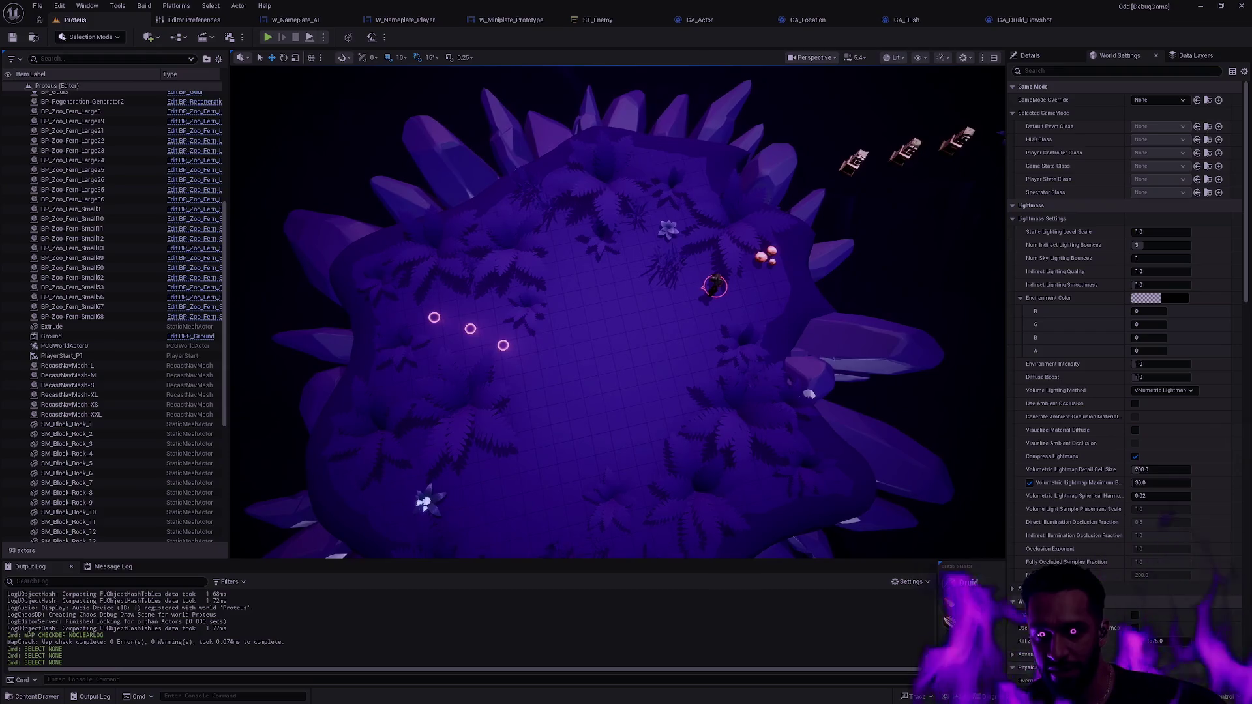
{"action": "left_click_drag", "start_coordinate": [746, 276], "coordinate": [746, 275]}
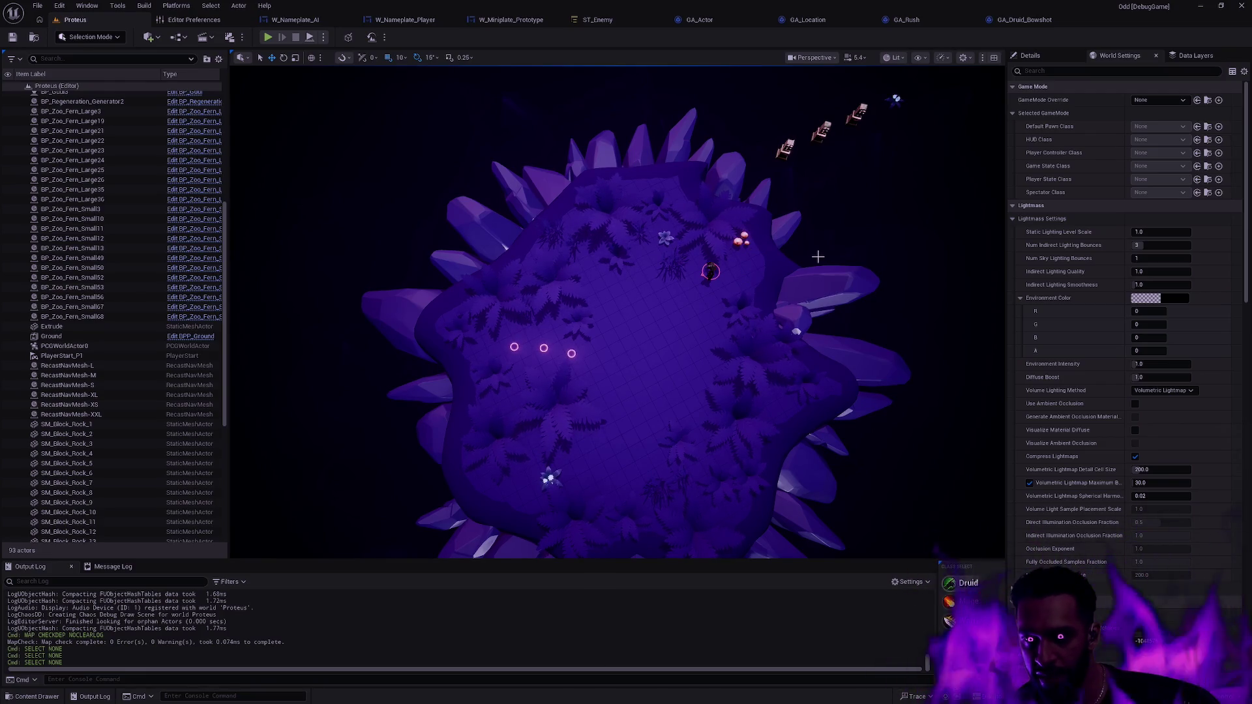
{"action": "left_click_drag", "start_coordinate": [703, 323], "coordinate": [726, 347]}
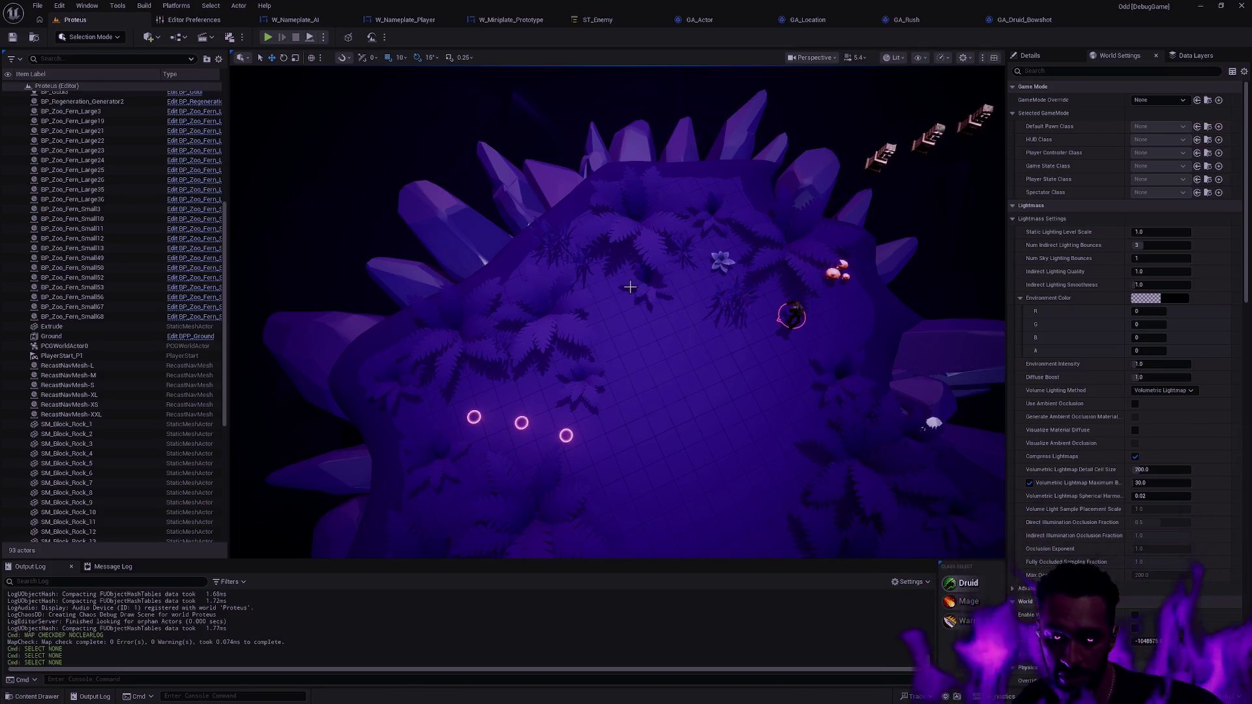
- Play the Proteus level fullscreen, walk the character to a new spot, then stop
{"action": "key", "text": "alt+p"}
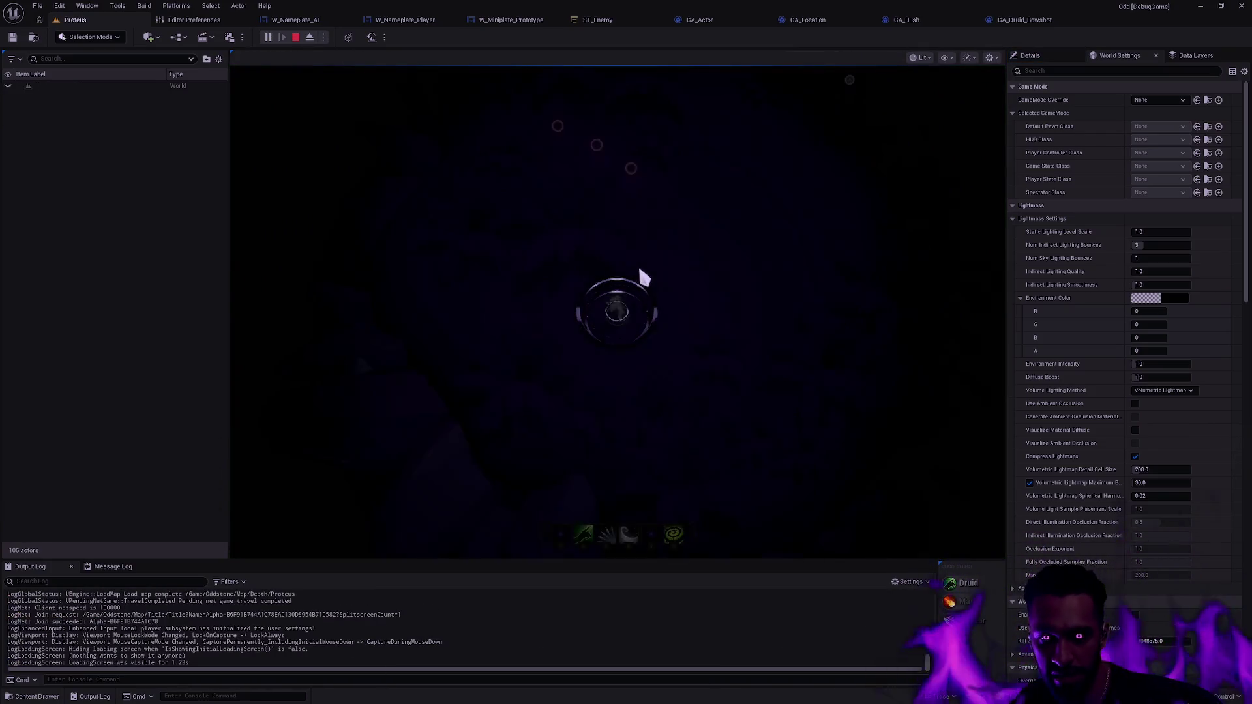
{"action": "key", "text": "F11"}
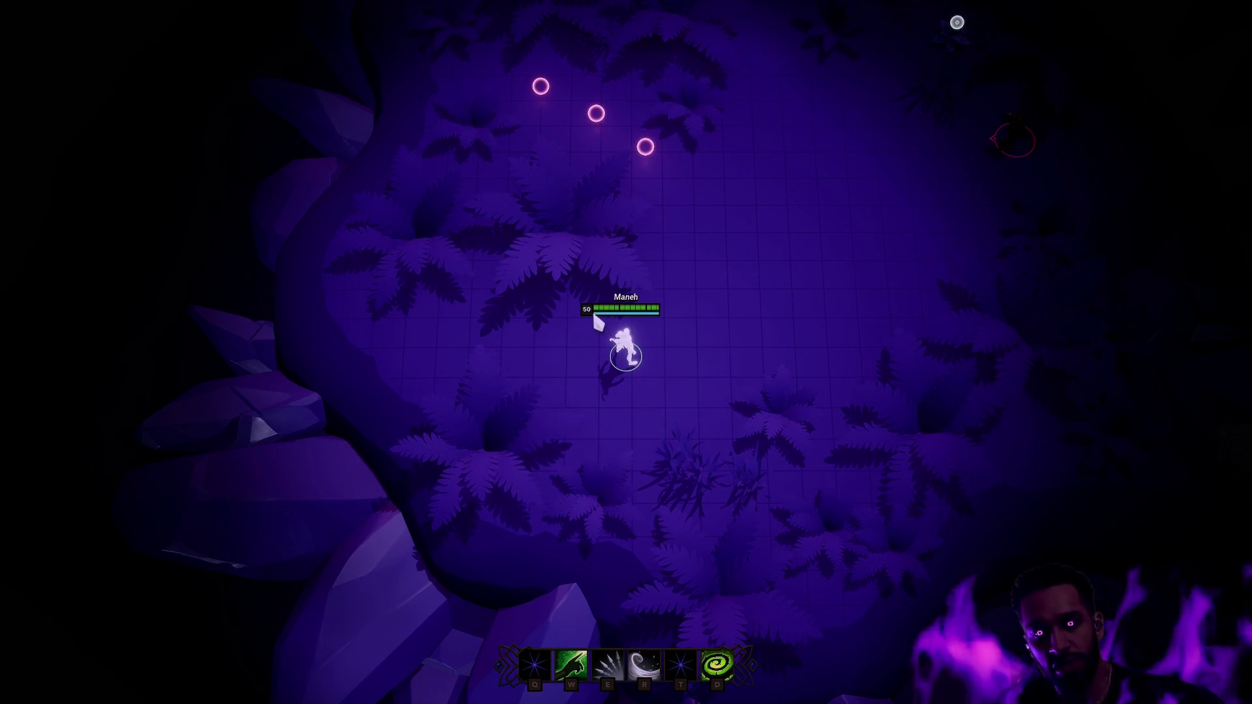
{"action": "right_click", "coordinate": [717, 331]}
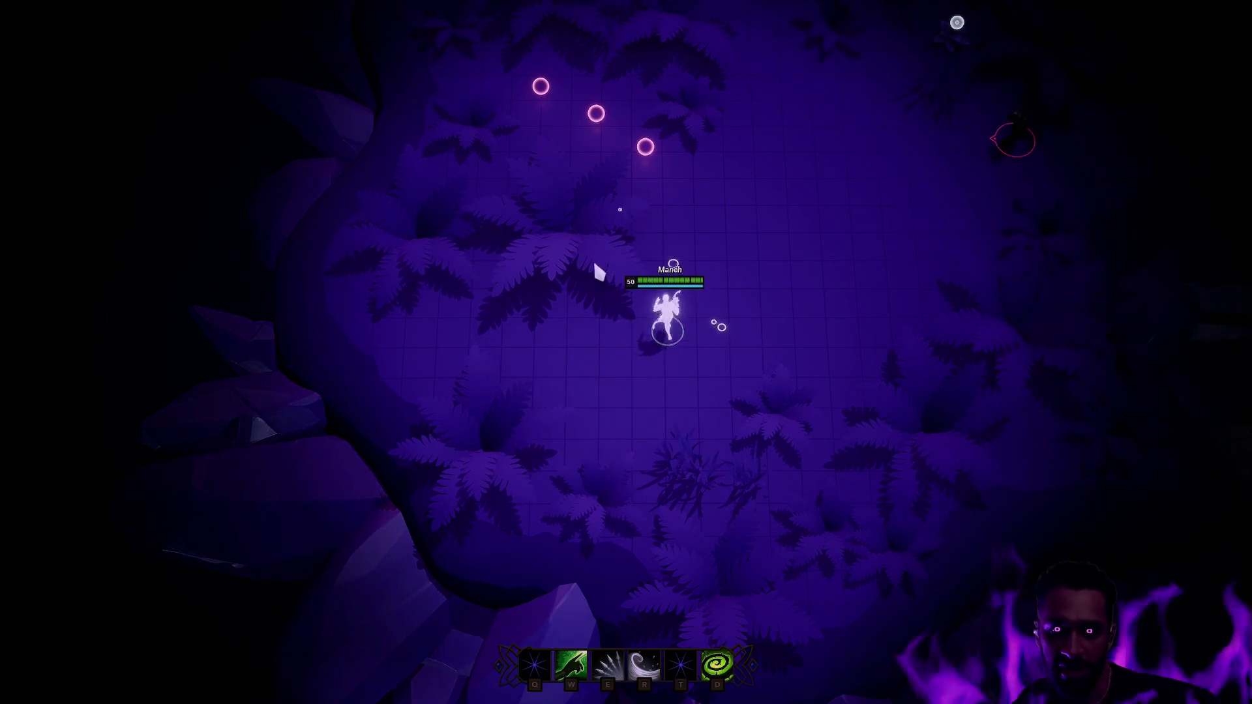
{"action": "key", "text": "Escape"}
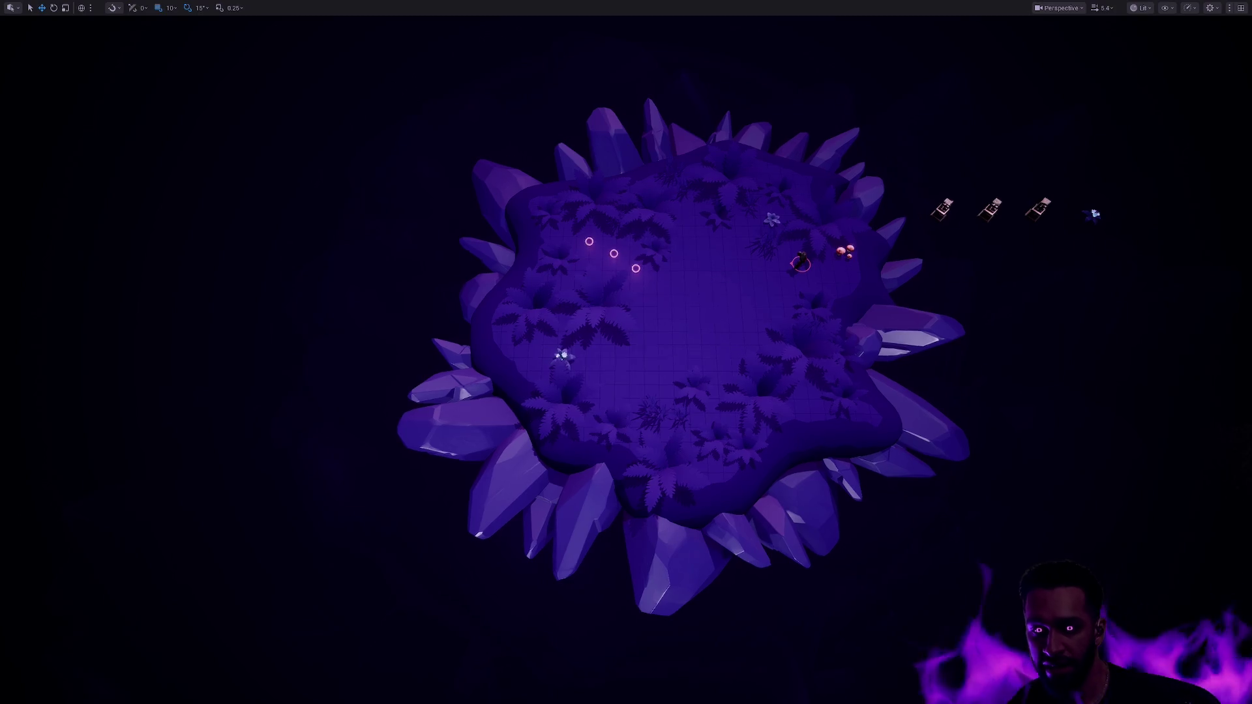
{"action": "scroll", "coordinate": [732, 268], "scroll_direction": "up", "scroll_amount": 4}
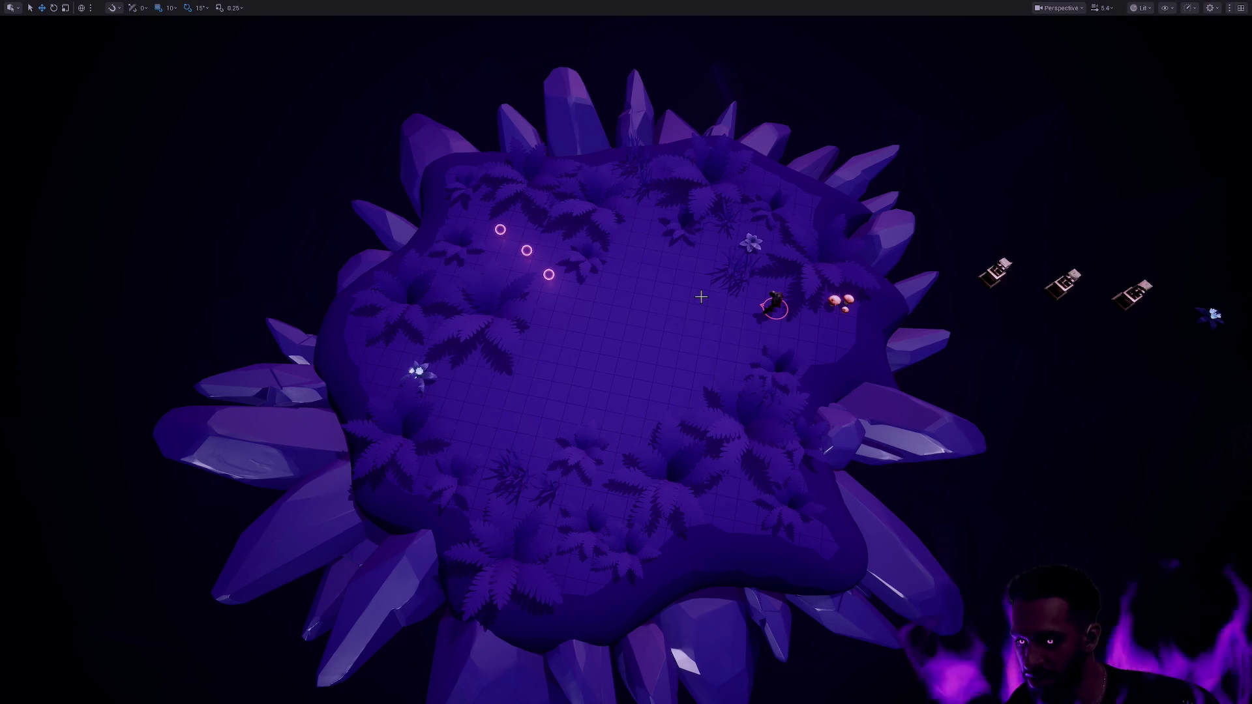
{"action": "mouse_move", "coordinate": [701, 297]}
{"action": "left_mouse_down"}
{"action": "mouse_move", "coordinate": [783, 375]}
{"action": "mouse_move", "coordinate": [703, 375]}
{"action": "left_mouse_up"}
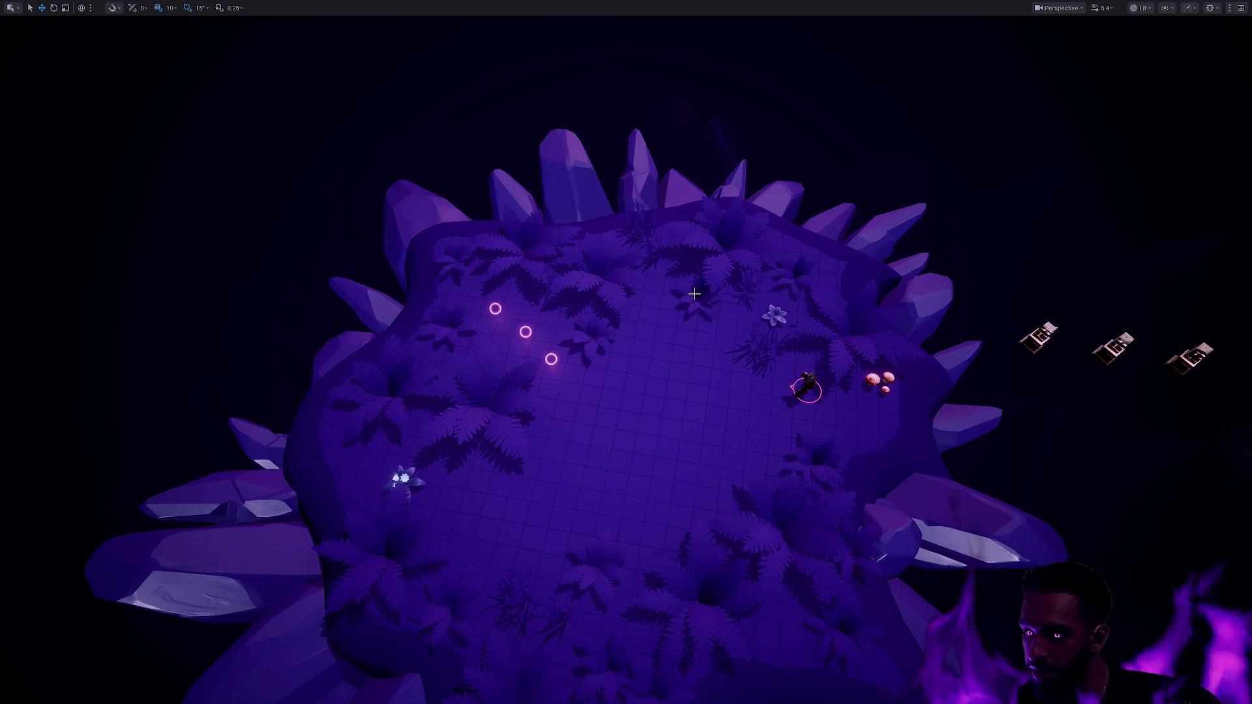
{"action": "mouse_move", "coordinate": [694, 295]}
{"action": "left_mouse_down"}
{"action": "mouse_move", "coordinate": [783, 326]}
{"action": "mouse_move", "coordinate": [666, 281]}
{"action": "mouse_move", "coordinate": [691, 294]}
{"action": "mouse_move", "coordinate": [678, 287]}
{"action": "mouse_move", "coordinate": [678, 306]}
{"action": "mouse_move", "coordinate": [639, 274]}
{"action": "mouse_move", "coordinate": [685, 313]}
{"action": "left_mouse_up"}
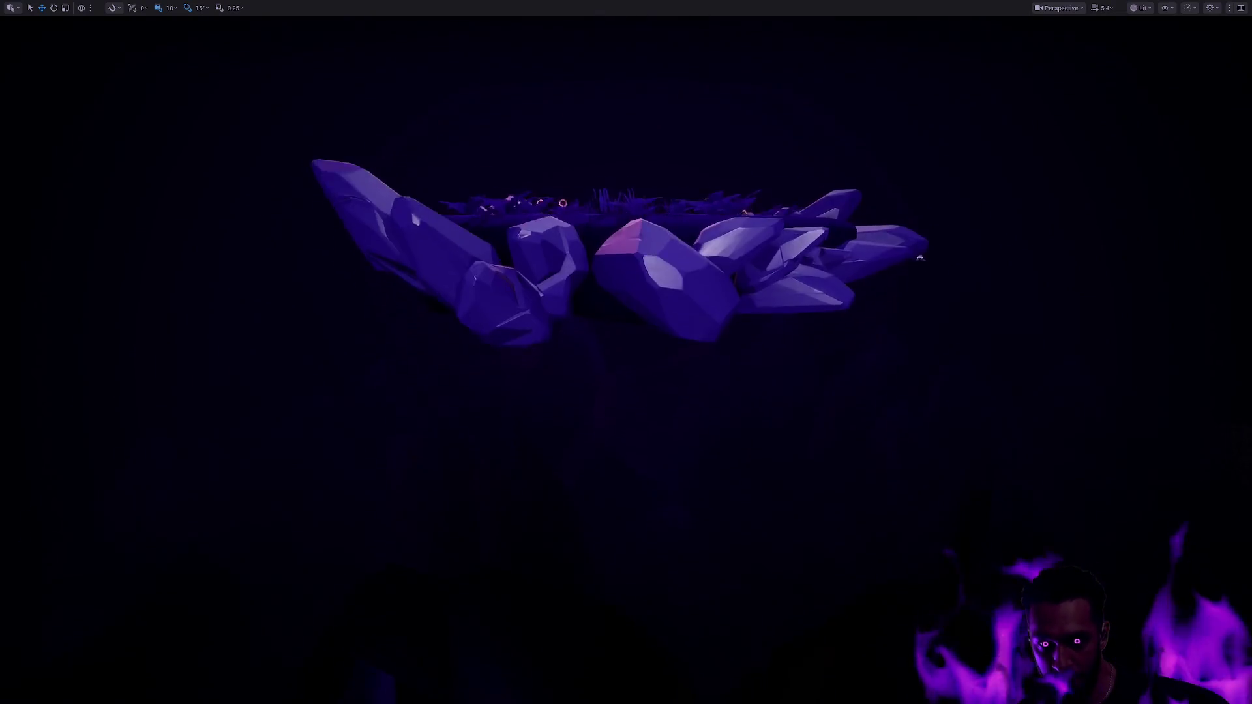
{"action": "left_click_drag", "start_coordinate": [674, 388], "coordinate": [674, 388]}
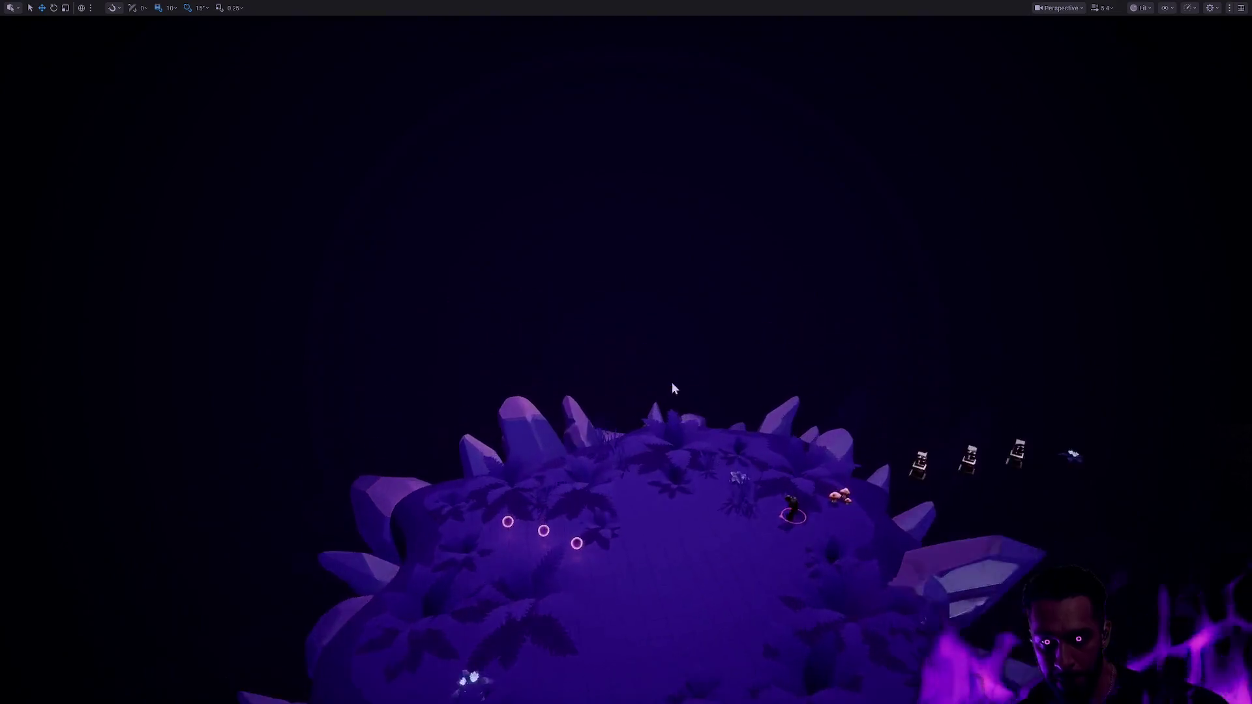
- Set GA_Druid_Bowshot's Ability Montage Rate to 1.2
{"action": "key", "text": "F11"}
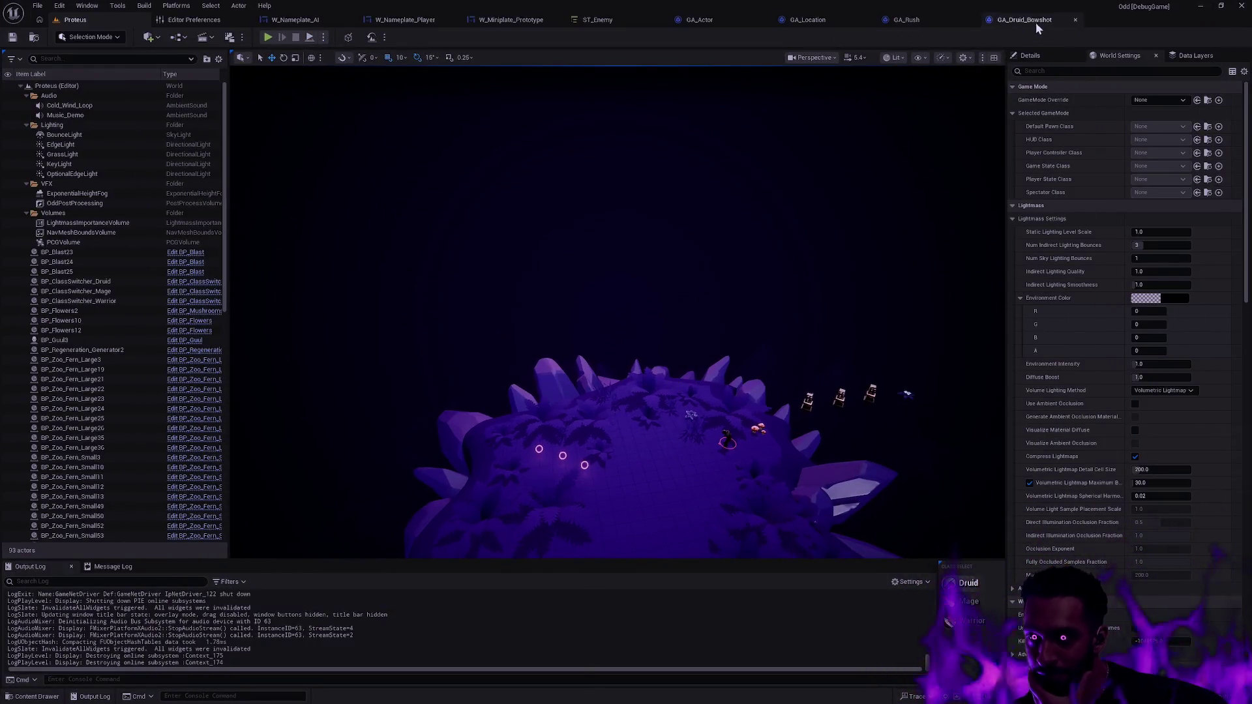
{"action": "left_click", "coordinate": [1035, 22]}
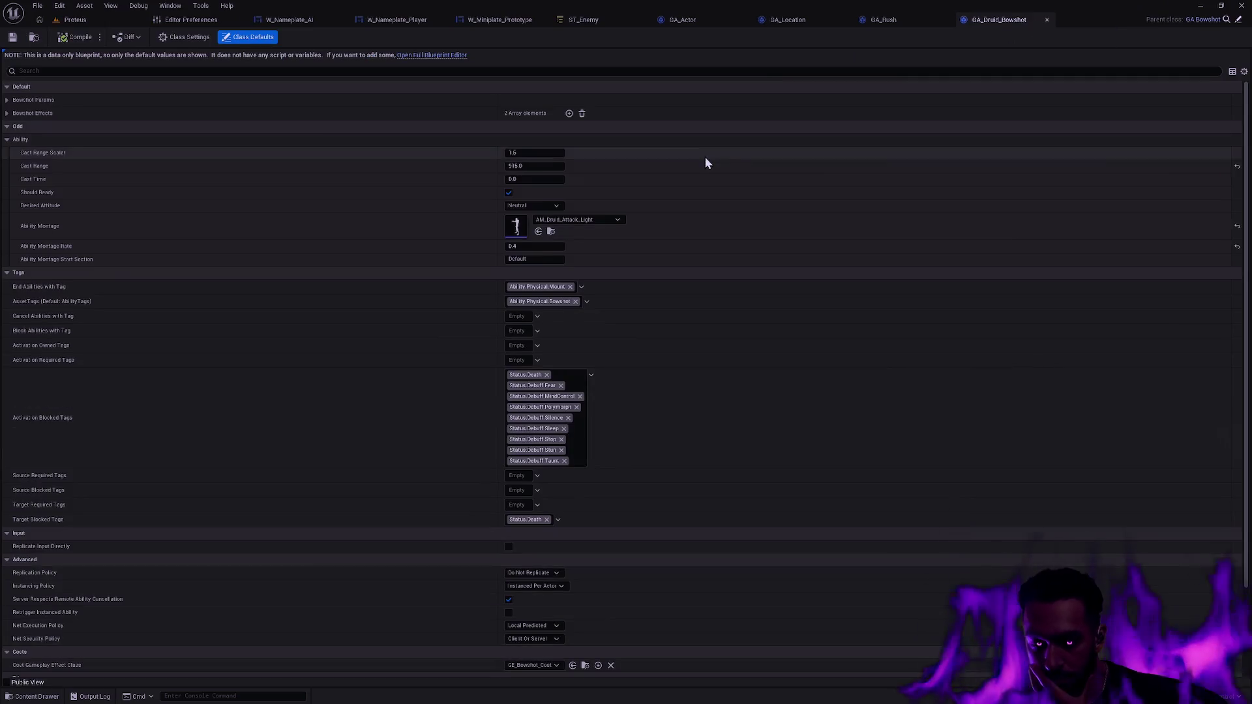
{"action": "left_click", "coordinate": [538, 245]}
{"action": "type", "text": "1.2"}
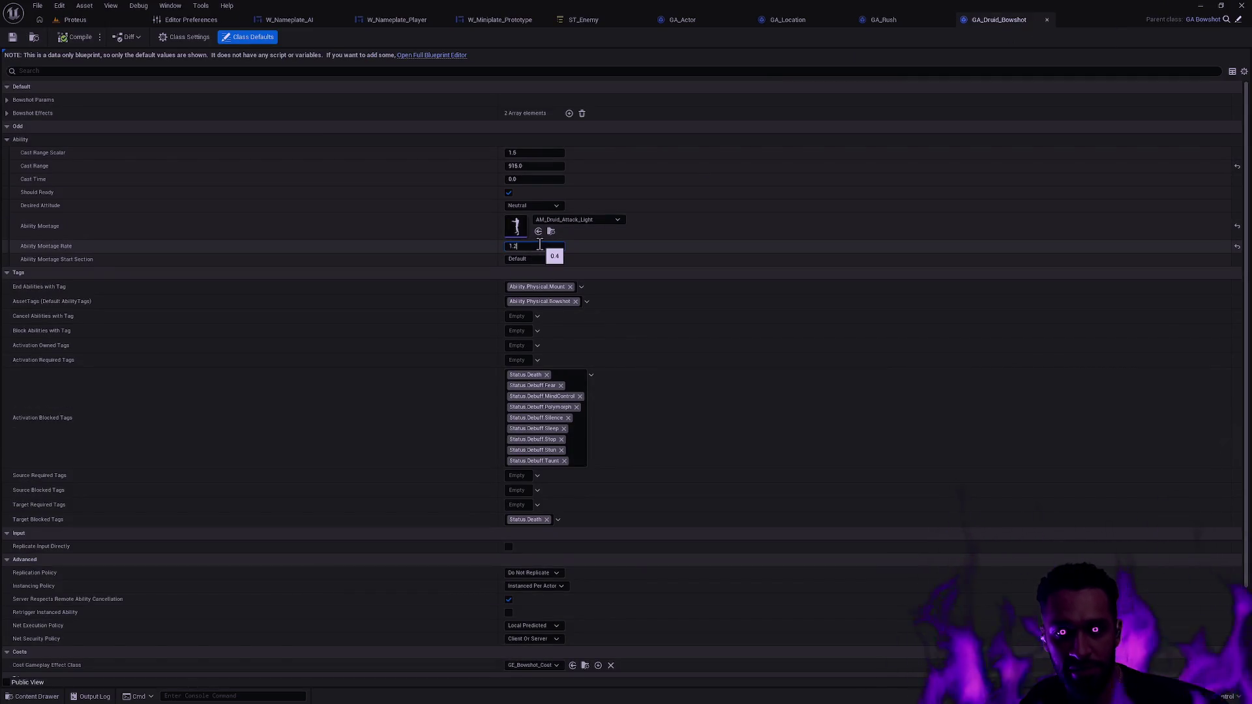
{"action": "left_click", "coordinate": [81, 38]}
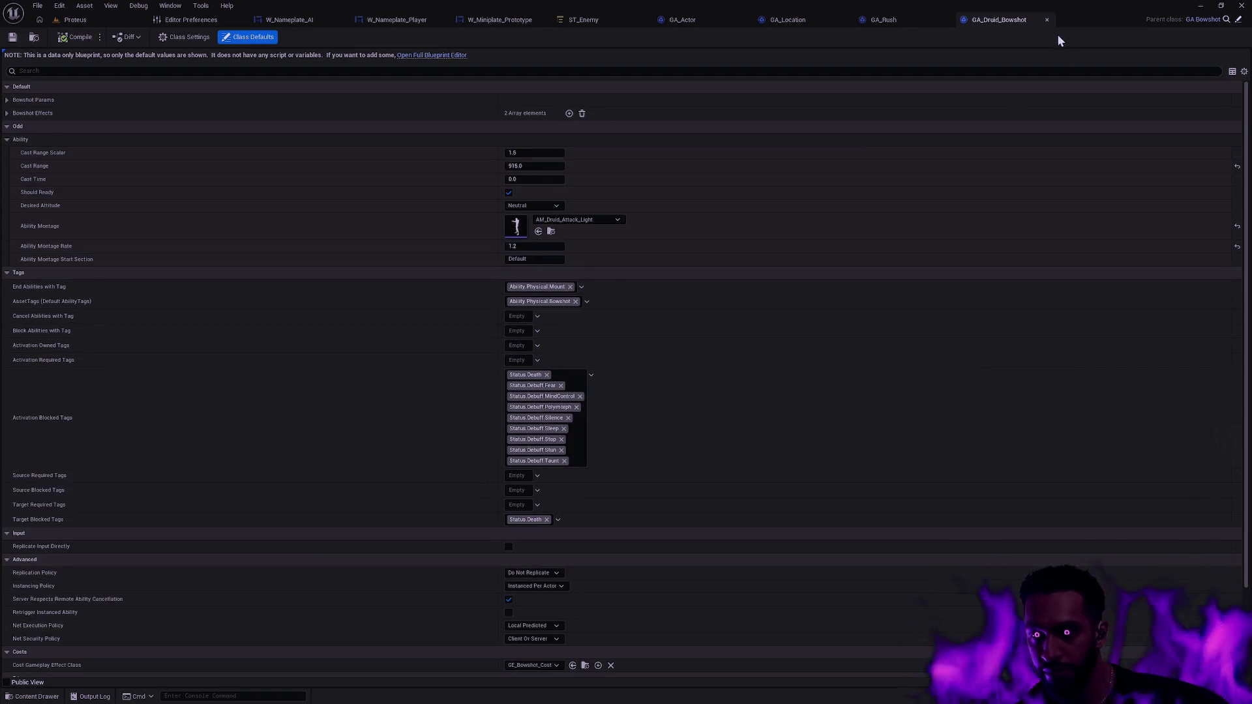
- Close the GA_Druid_Bowshot and GA_Rush editors
{"action": "left_click", "coordinate": [1045, 21]}
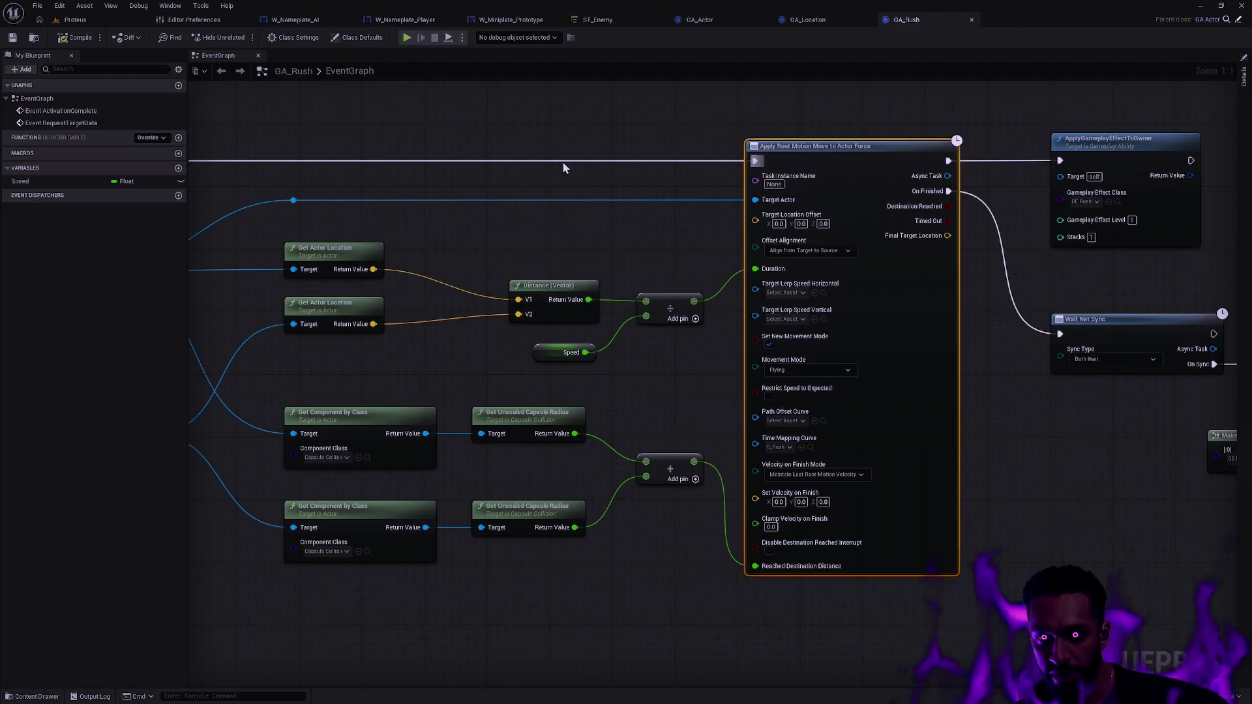
{"action": "scroll", "coordinate": [563, 162], "scroll_direction": "down", "scroll_amount": 1}
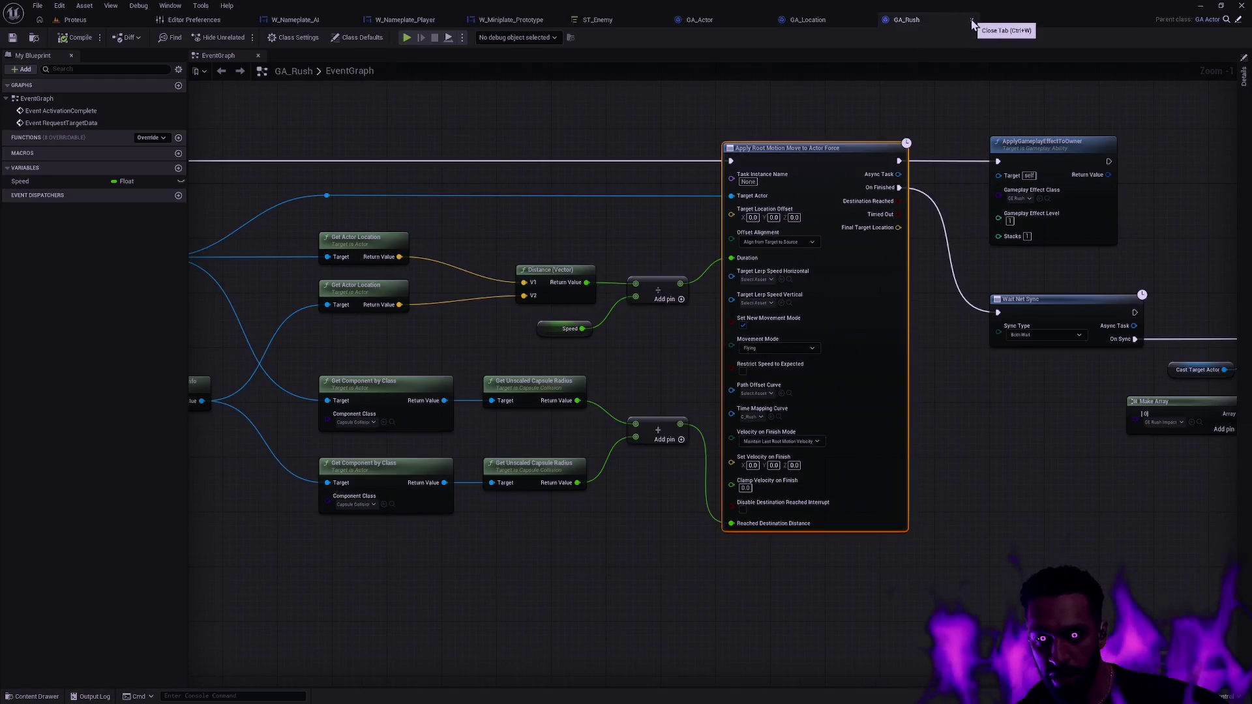
{"action": "left_click", "coordinate": [972, 20]}
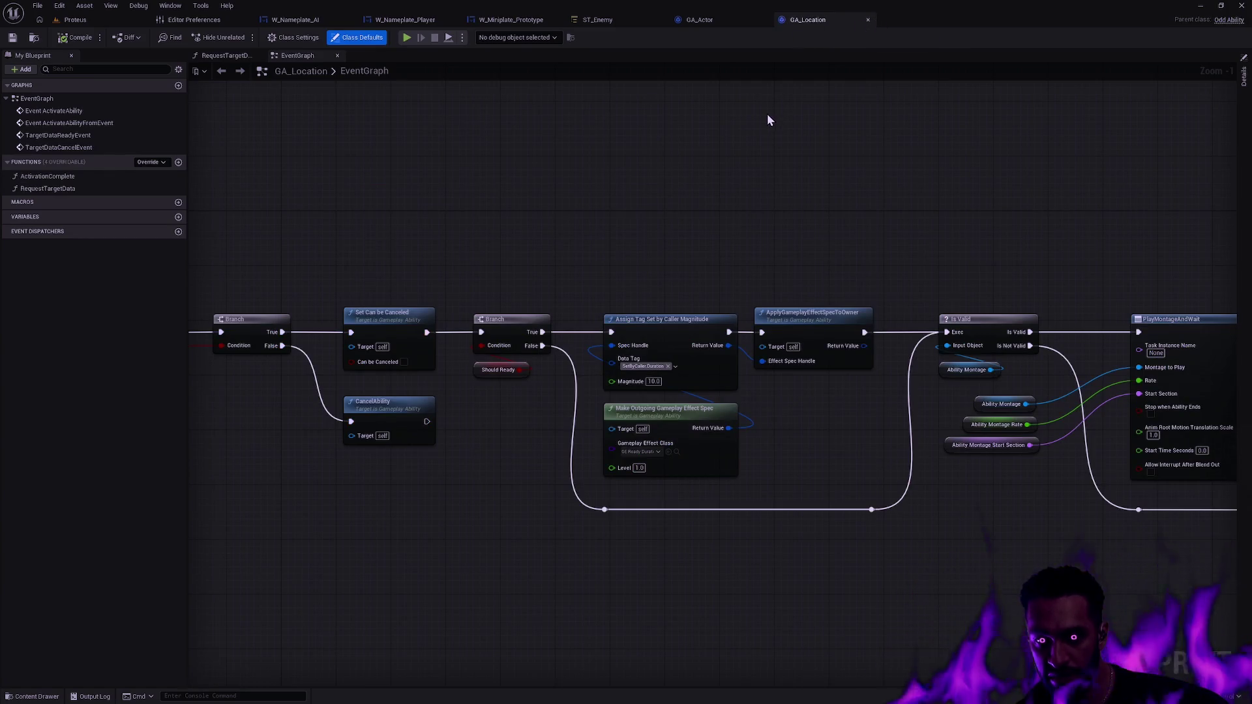
- Edit the comment to 'Prototype reaction time (non-zero attribute on AI, but always zero on players?)'
{"action": "mouse_move", "coordinate": [761, 116]}
{"action": "left_mouse_down"}
{"action": "mouse_move", "coordinate": [766, 215]}
{"action": "mouse_move", "coordinate": [1005, 218]}
{"action": "left_mouse_up"}
{"action": "left_click", "coordinate": [742, 253]}
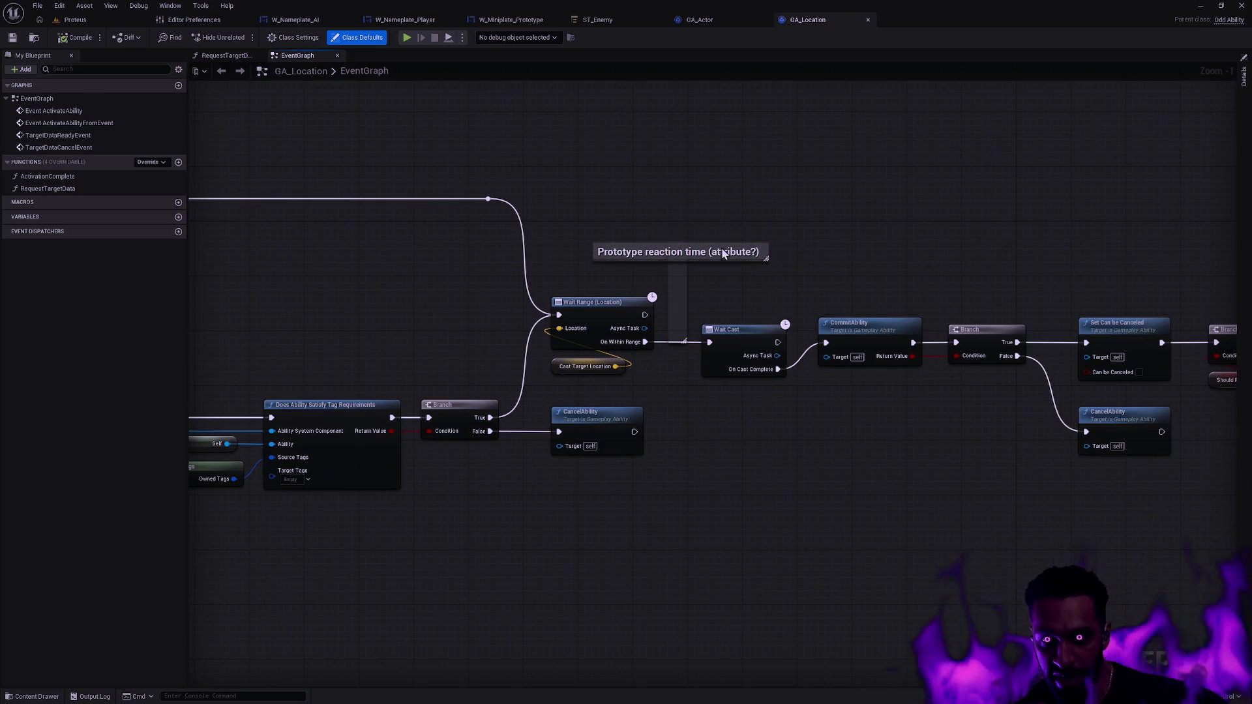
{"action": "double_click", "coordinate": [741, 253]}
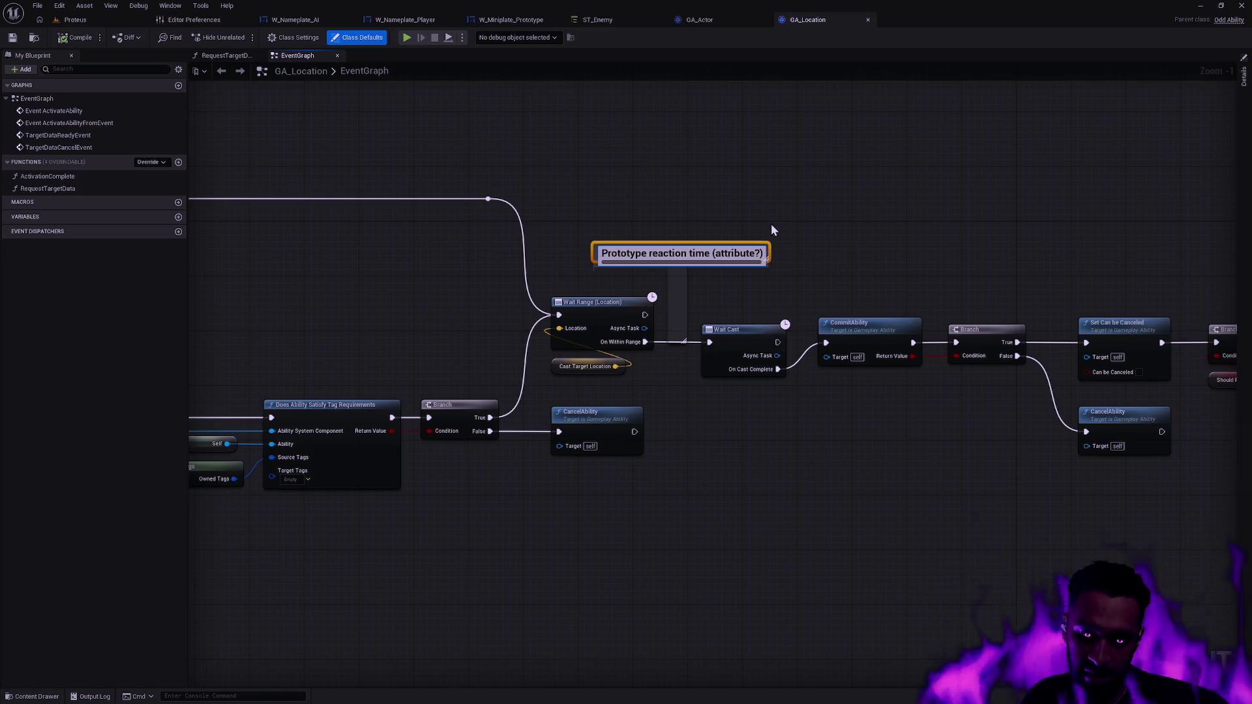
{"action": "type", "text": "non-zero"}
{"action": "key", "text": "End"}
{"action": "key", "text": "Left"}
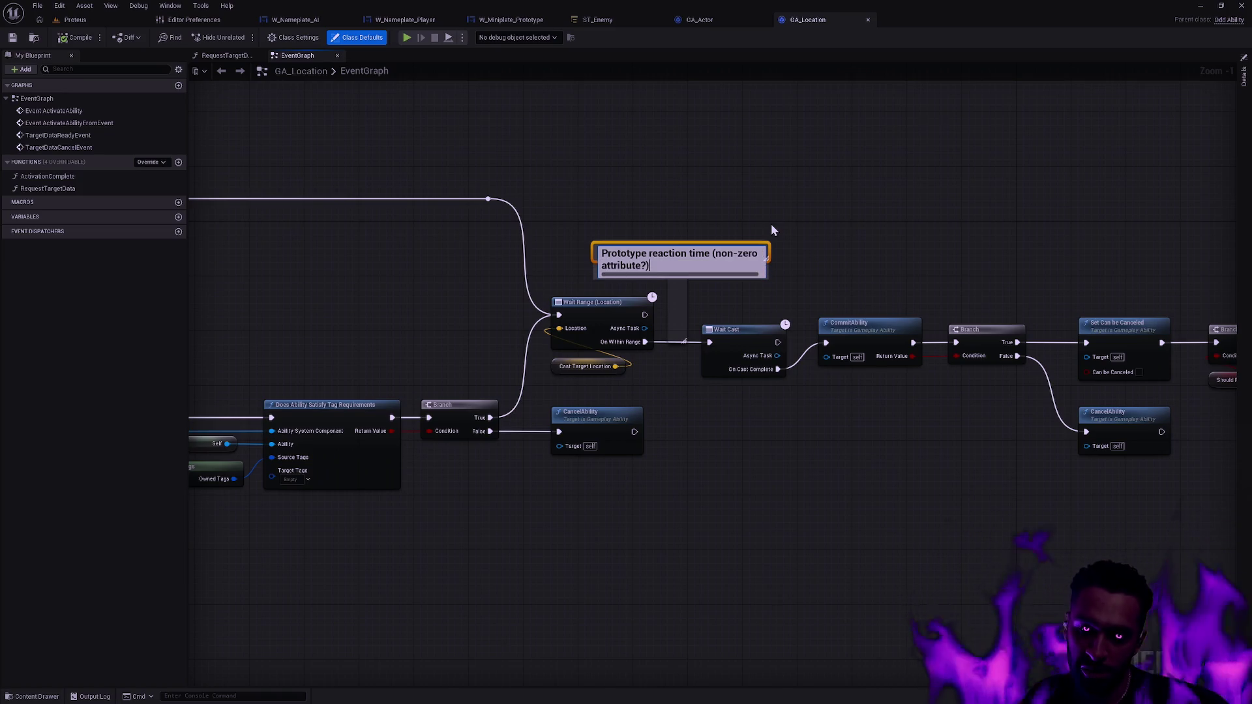
{"action": "key", "text": "BackSpace"}
{"action": "type", "text": "on "}
{"action": "type", "text": "AI, but alw"}
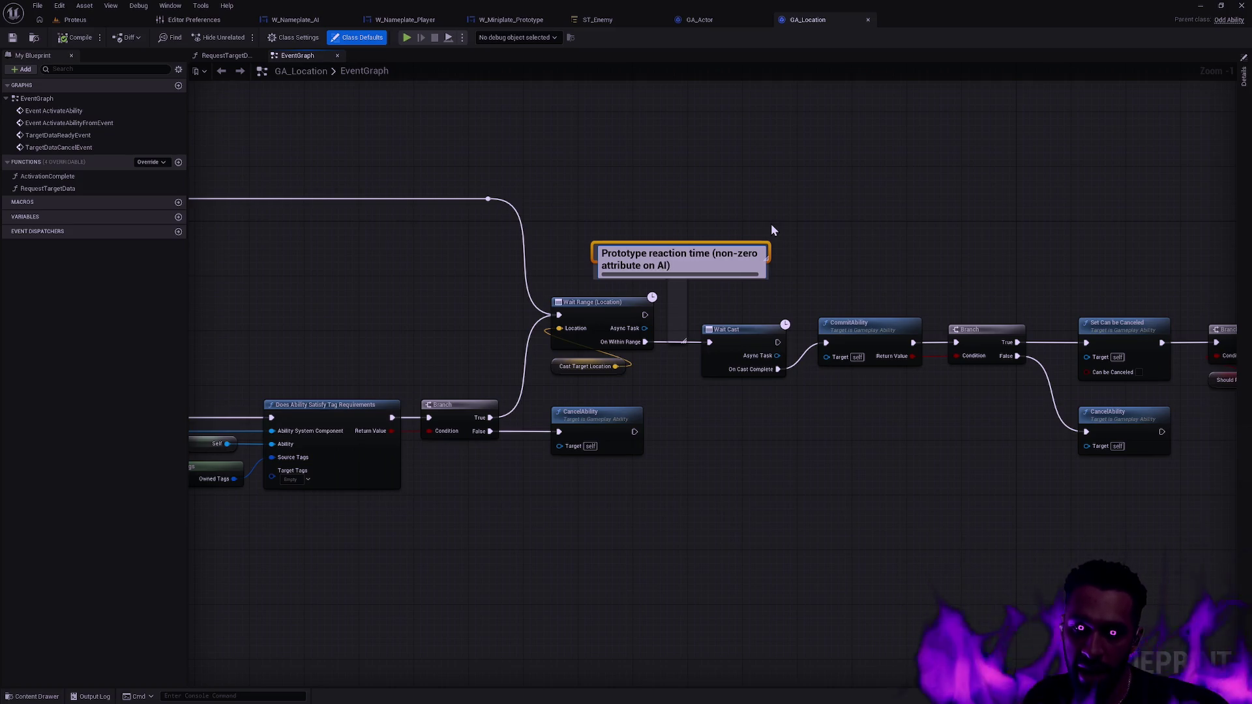
{"action": "type", "text": "ays zero on players"}
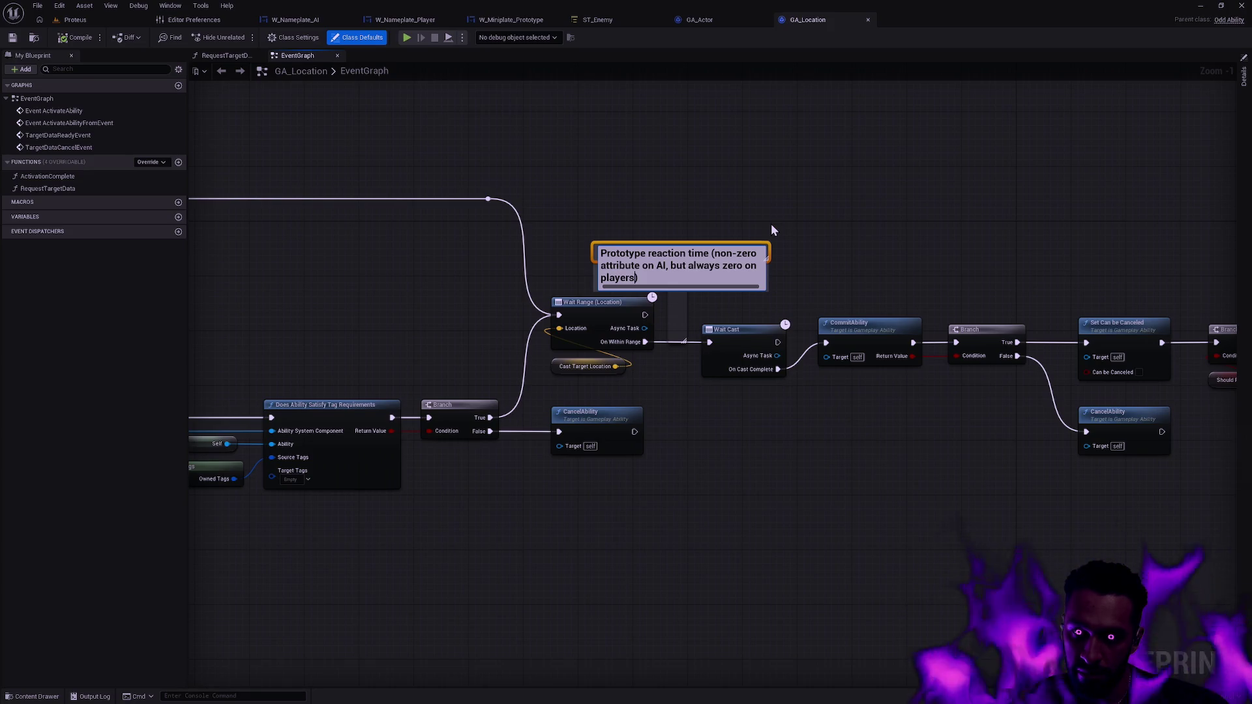
{"action": "type", "text": " ?"}
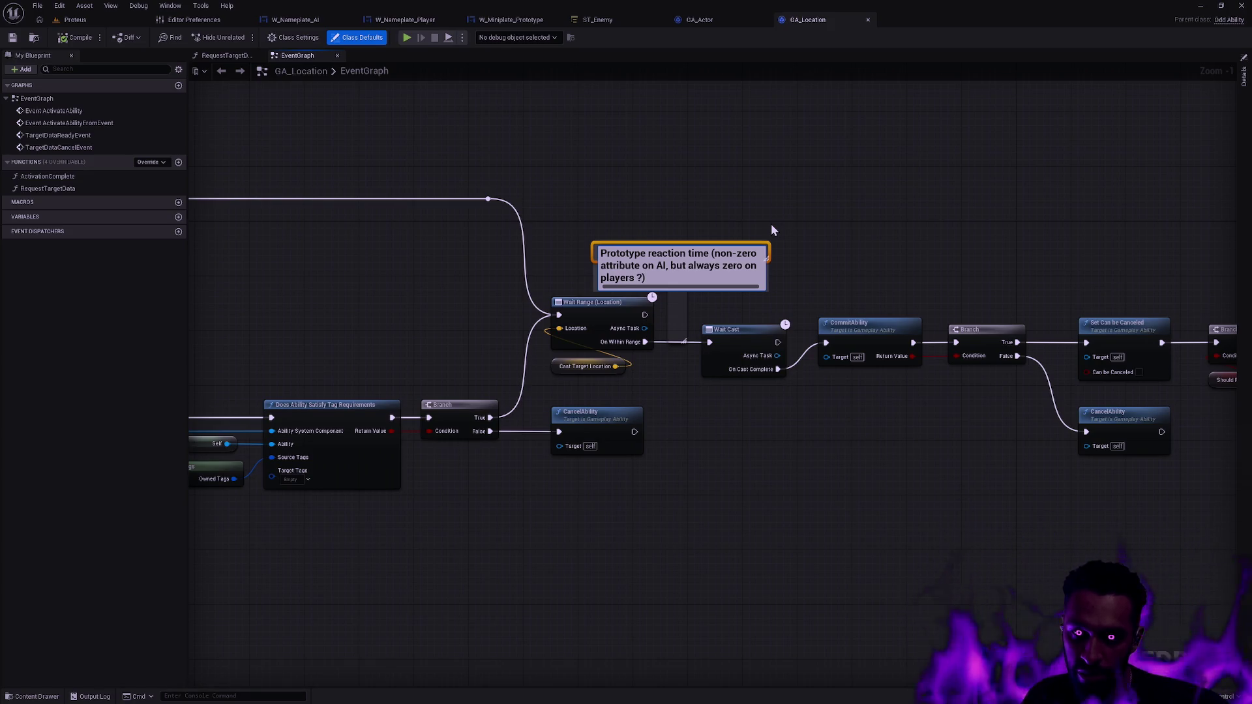
{"action": "key", "text": "Left"}
{"action": "key", "text": "BackSpace"}
{"action": "left_click", "coordinate": [851, 224]}
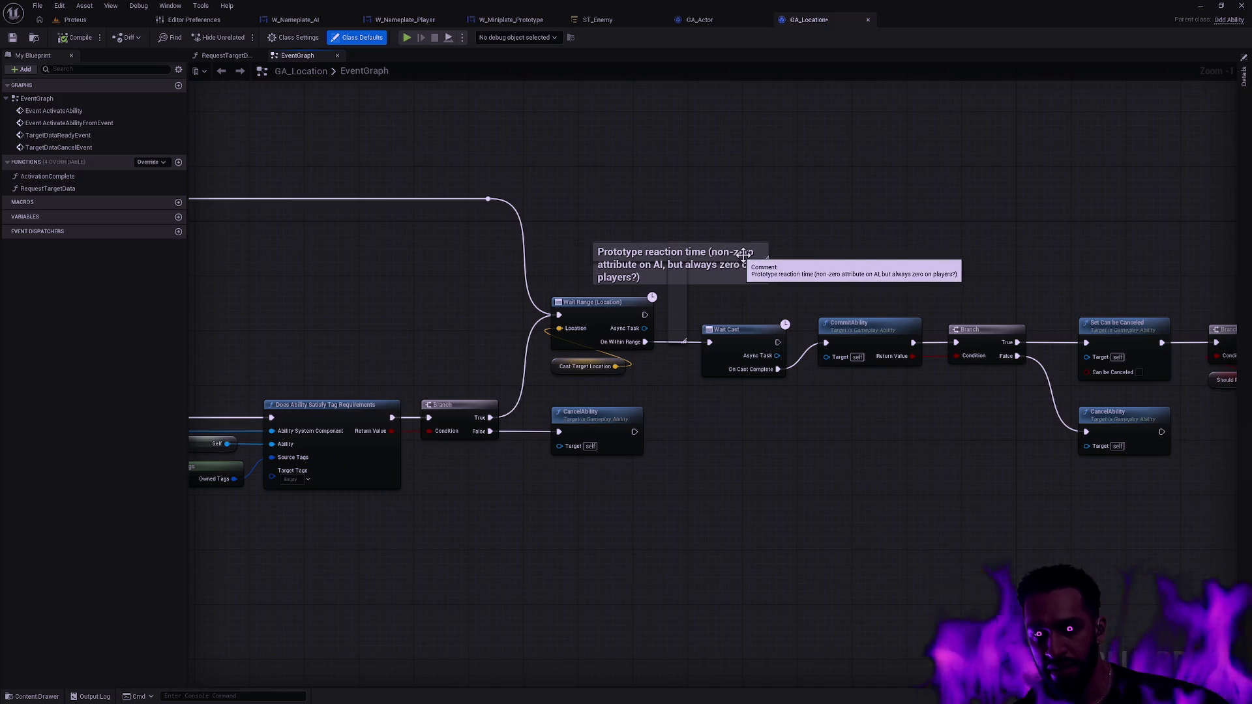
- Stretch the comment box taller upward above the Wait Range node
{"action": "left_click", "coordinate": [743, 255]}
{"action": "left_click_drag", "start_coordinate": [733, 242], "coordinate": [733, 214]}
{"action": "left_click", "coordinate": [821, 227]}
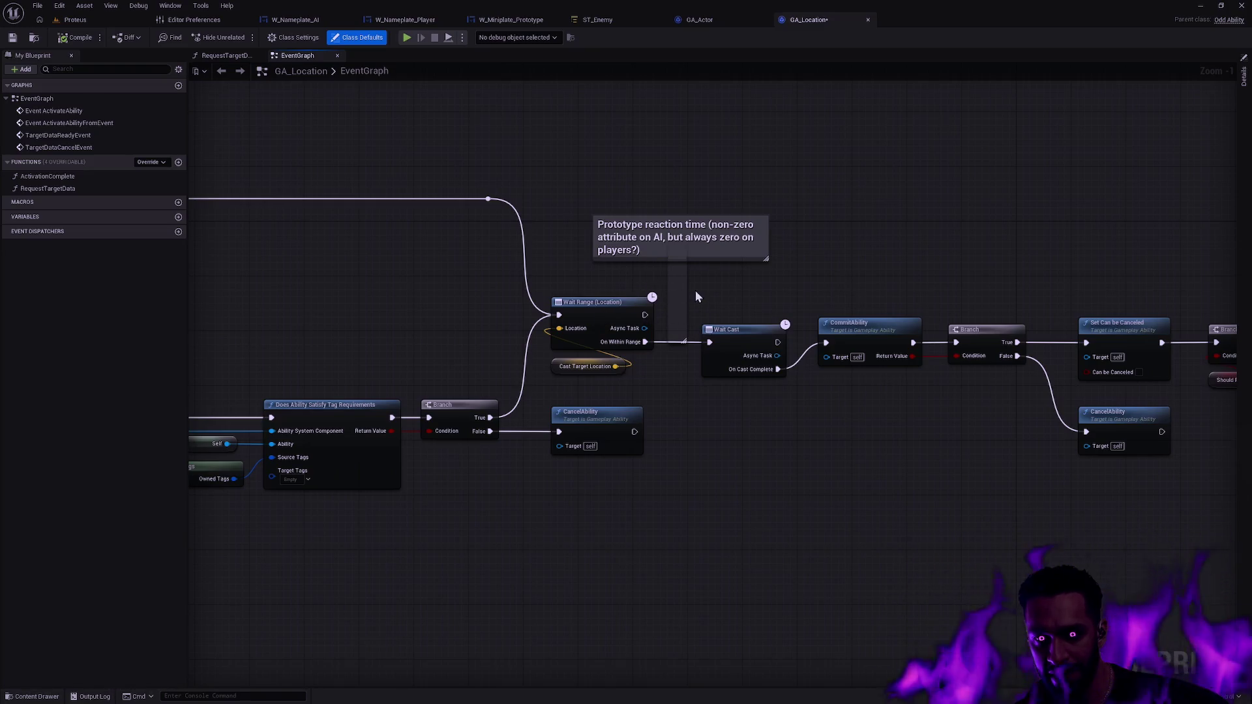
- Add a Delay node and position it beneath the reaction-time comment
{"action": "right_click", "coordinate": [719, 286]}
{"action": "type", "text": "delay"}
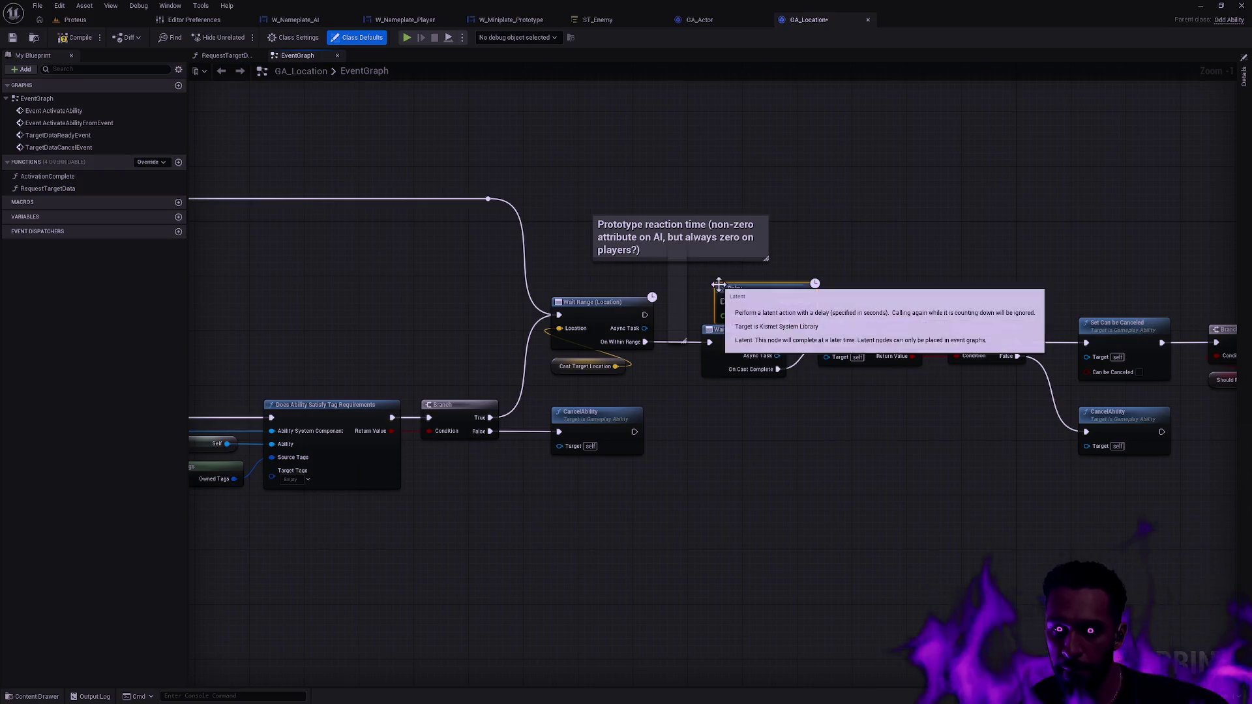
{"action": "left_click", "coordinate": [755, 329]}
{"action": "mouse_move", "coordinate": [748, 285]}
{"action": "left_mouse_down"}
{"action": "mouse_move", "coordinate": [710, 260]}
{"action": "mouse_move", "coordinate": [727, 272]}
{"action": "mouse_move", "coordinate": [697, 231]}
{"action": "mouse_move", "coordinate": [692, 175]}
{"action": "left_mouse_up"}
{"action": "left_click_drag", "start_coordinate": [727, 265], "coordinate": [667, 228]}
{"action": "left_click_drag", "start_coordinate": [704, 175], "coordinate": [705, 187]}
{"action": "left_click", "coordinate": [659, 208]}
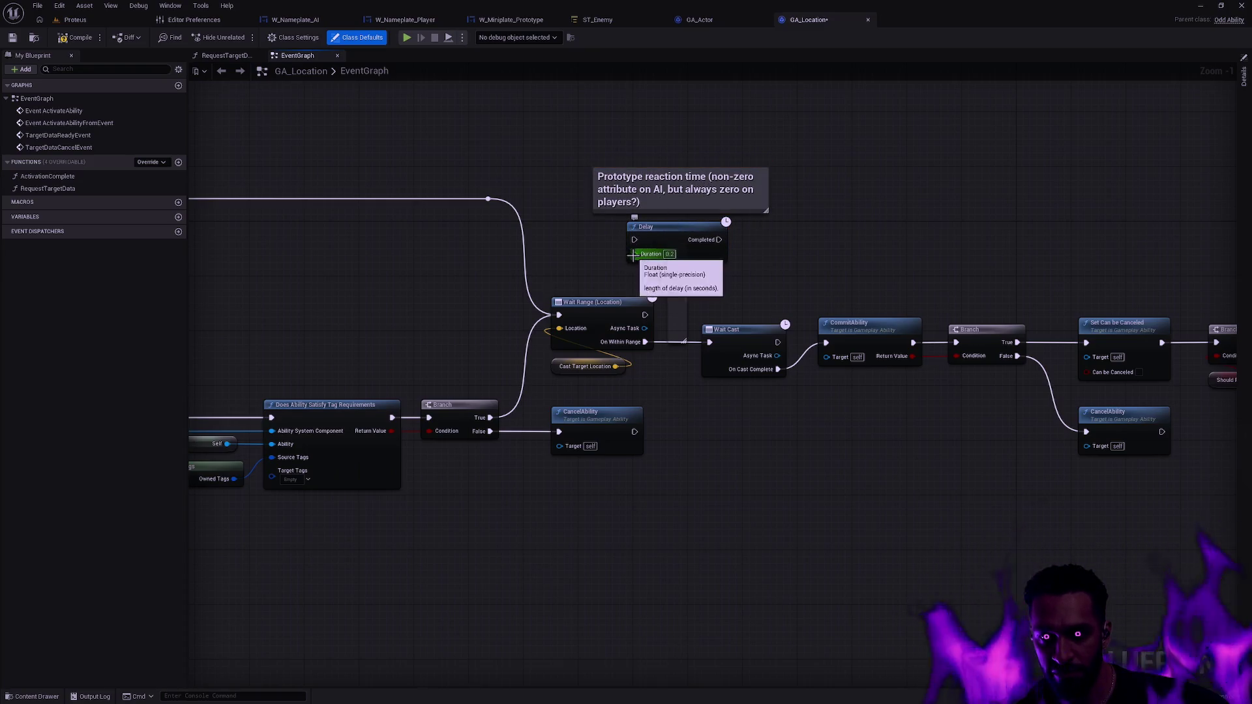
{"action": "mouse_move", "coordinate": [668, 177]}
{"action": "left_mouse_down"}
{"action": "mouse_move", "coordinate": [799, 183]}
{"action": "mouse_move", "coordinate": [846, 232]}
{"action": "left_mouse_up"}
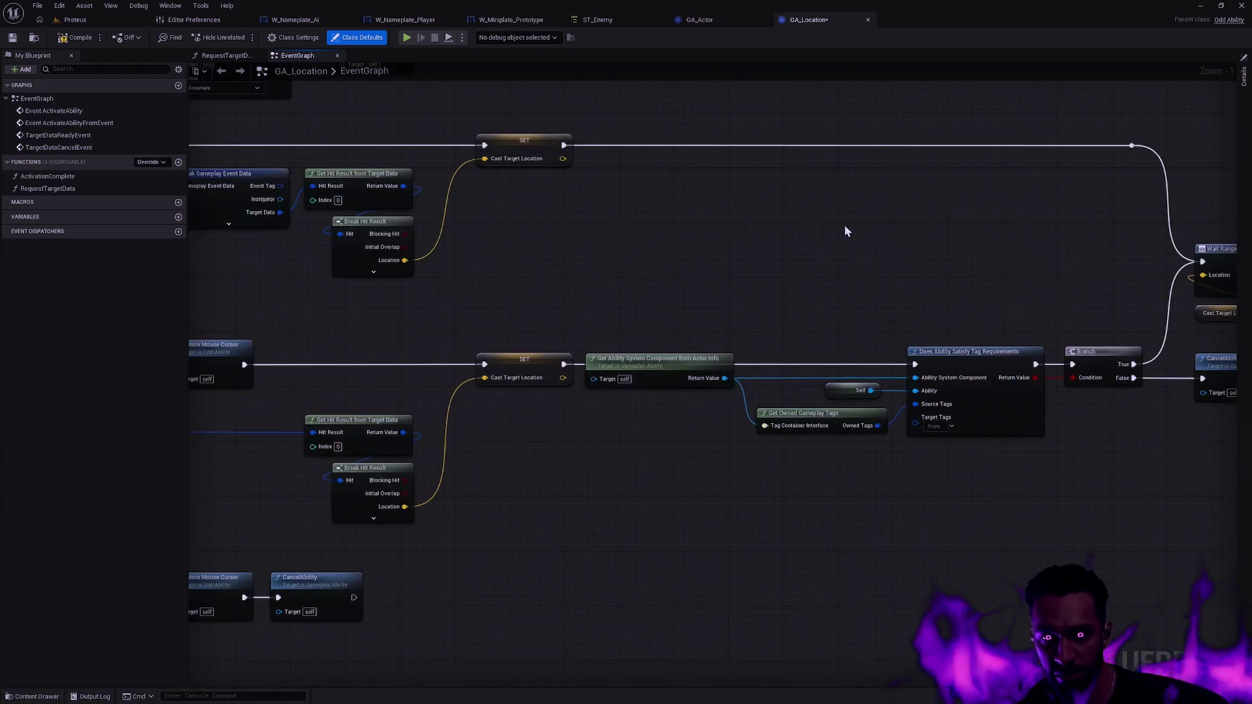
- Move Get Ability System Component above the Delay and feed it into a new Get Float Attribute node
{"action": "left_click", "coordinate": [678, 358]}
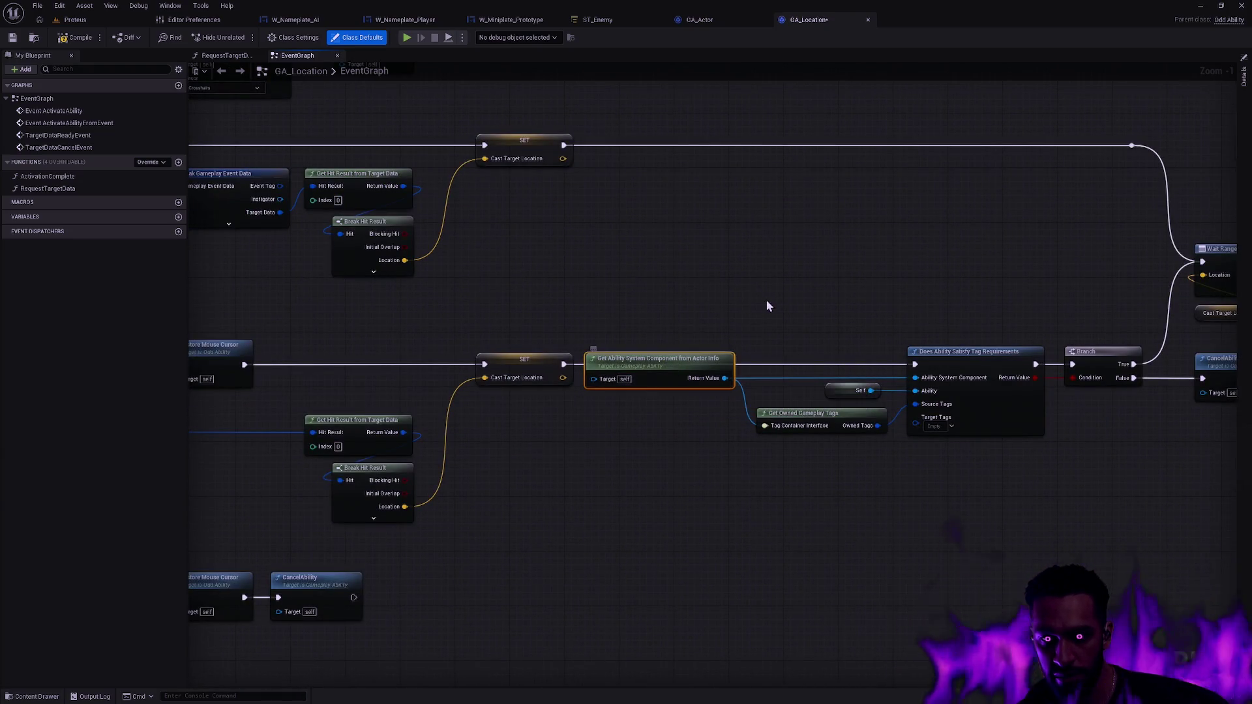
{"action": "mouse_move", "coordinate": [807, 260]}
{"action": "left_mouse_down"}
{"action": "mouse_move", "coordinate": [887, 261]}
{"action": "mouse_move", "coordinate": [960, 189]}
{"action": "mouse_move", "coordinate": [492, 330]}
{"action": "mouse_move", "coordinate": [695, 251]}
{"action": "mouse_move", "coordinate": [729, 222]}
{"action": "mouse_move", "coordinate": [579, 361]}
{"action": "mouse_move", "coordinate": [641, 371]}
{"action": "left_mouse_up"}
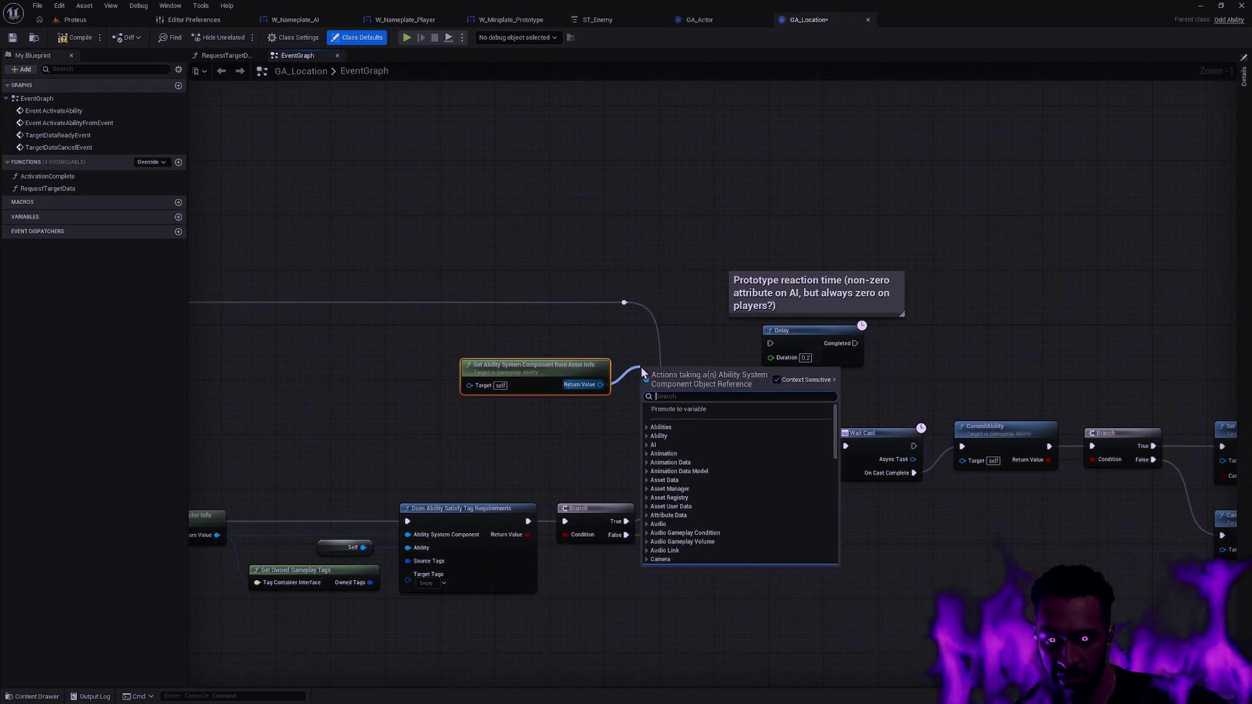
{"action": "type", "text": "health"}
{"action": "key", "text": "BackSpace"}
{"action": "key", "text": "BackSpace"}
{"action": "key", "text": "BackSpace"}
{"action": "type", "text": "attribute"}
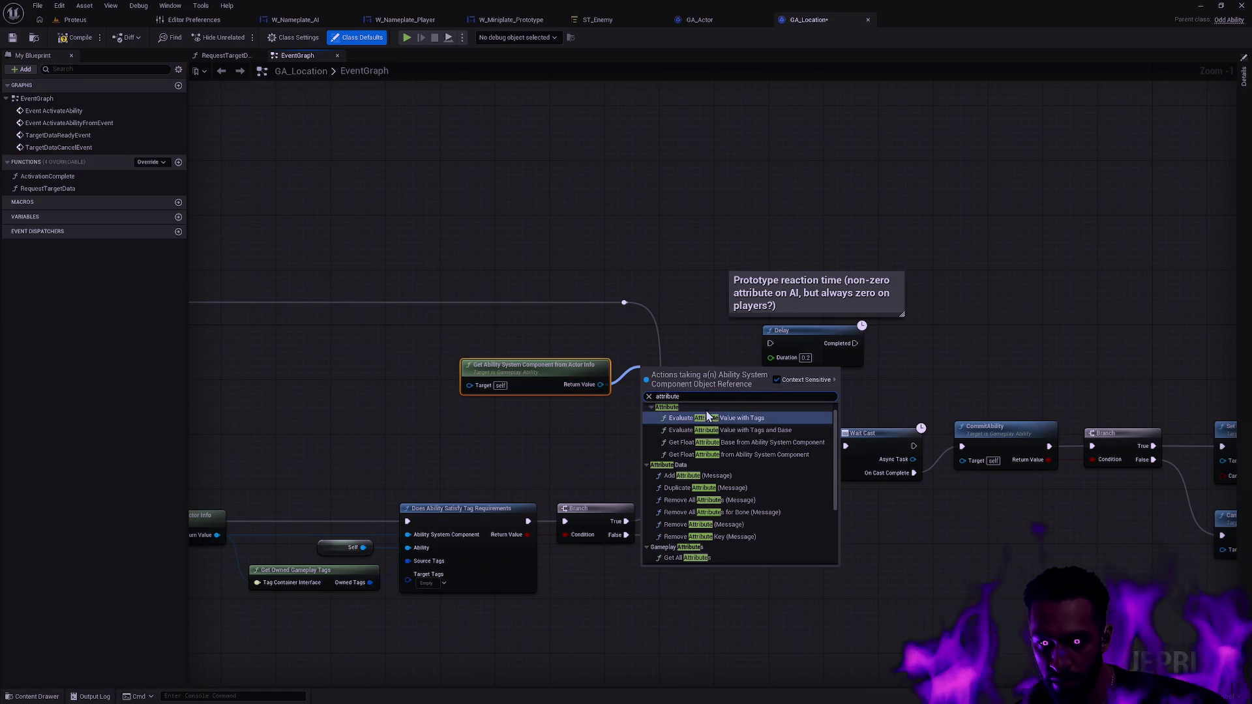
{"action": "left_click", "coordinate": [727, 454]}
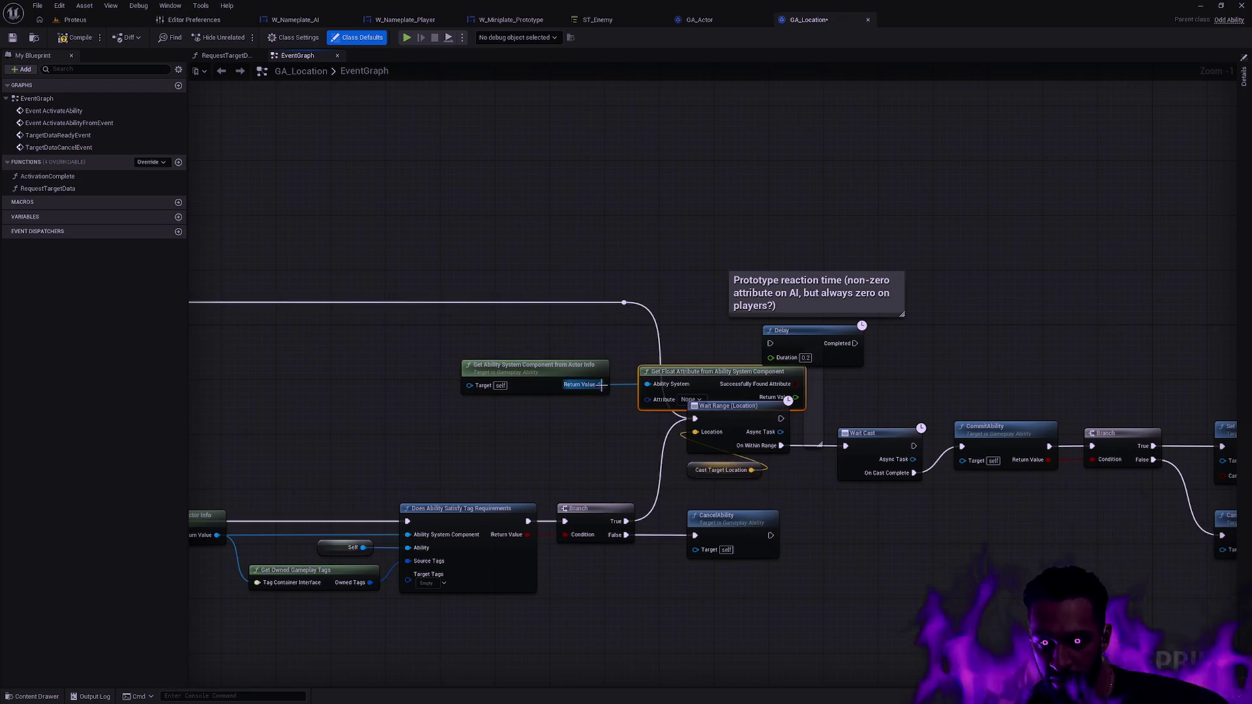
{"action": "mouse_move", "coordinate": [548, 367]}
{"action": "left_mouse_down"}
{"action": "mouse_move", "coordinate": [626, 382]}
{"action": "mouse_move", "coordinate": [480, 333]}
{"action": "left_mouse_up"}
{"action": "mouse_move", "coordinate": [691, 371]}
{"action": "left_mouse_down"}
{"action": "mouse_move", "coordinate": [614, 280]}
{"action": "mouse_move", "coordinate": [610, 227]}
{"action": "left_mouse_up"}
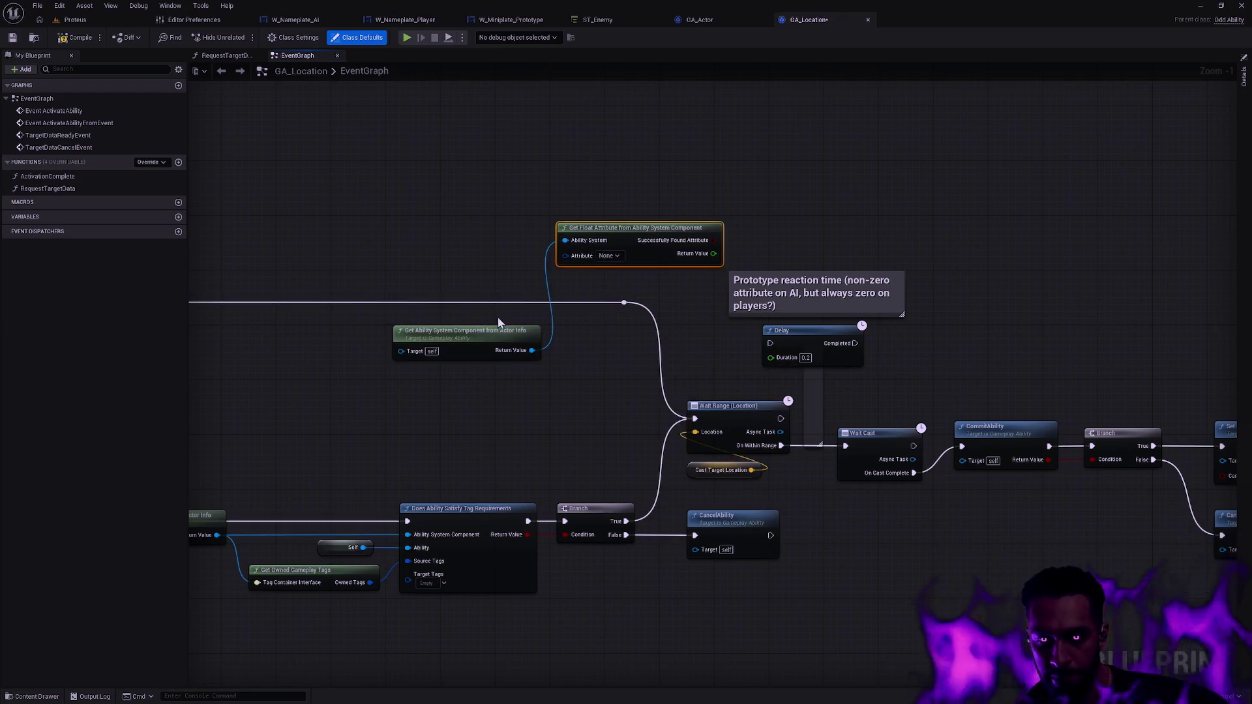
{"action": "left_click_drag", "start_coordinate": [499, 331], "coordinate": [492, 180]}
{"action": "left_click", "coordinate": [610, 256]}
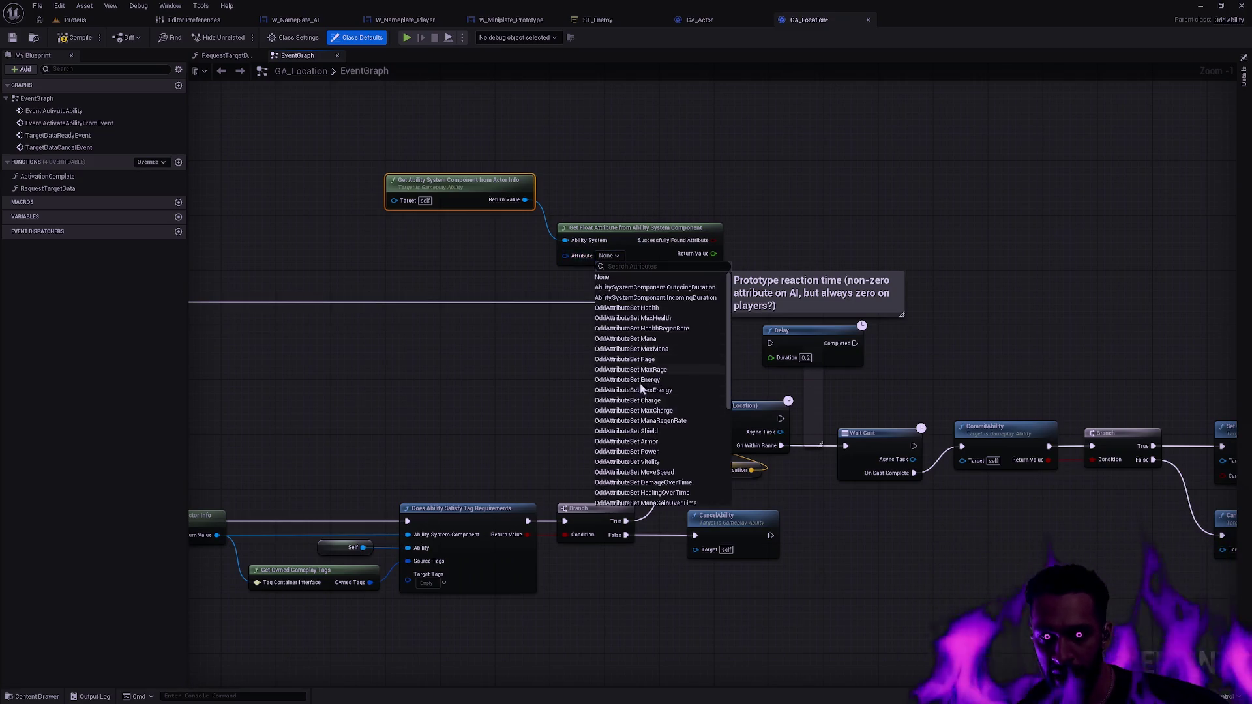
- Wire the Get Float Attribute return value into the Delay's Duration
{"action": "left_click", "coordinate": [511, 268]}
{"action": "mouse_move", "coordinate": [658, 228]}
{"action": "left_mouse_down"}
{"action": "mouse_move", "coordinate": [615, 228]}
{"action": "mouse_move", "coordinate": [737, 343]}
{"action": "mouse_move", "coordinate": [771, 358]}
{"action": "left_mouse_up"}
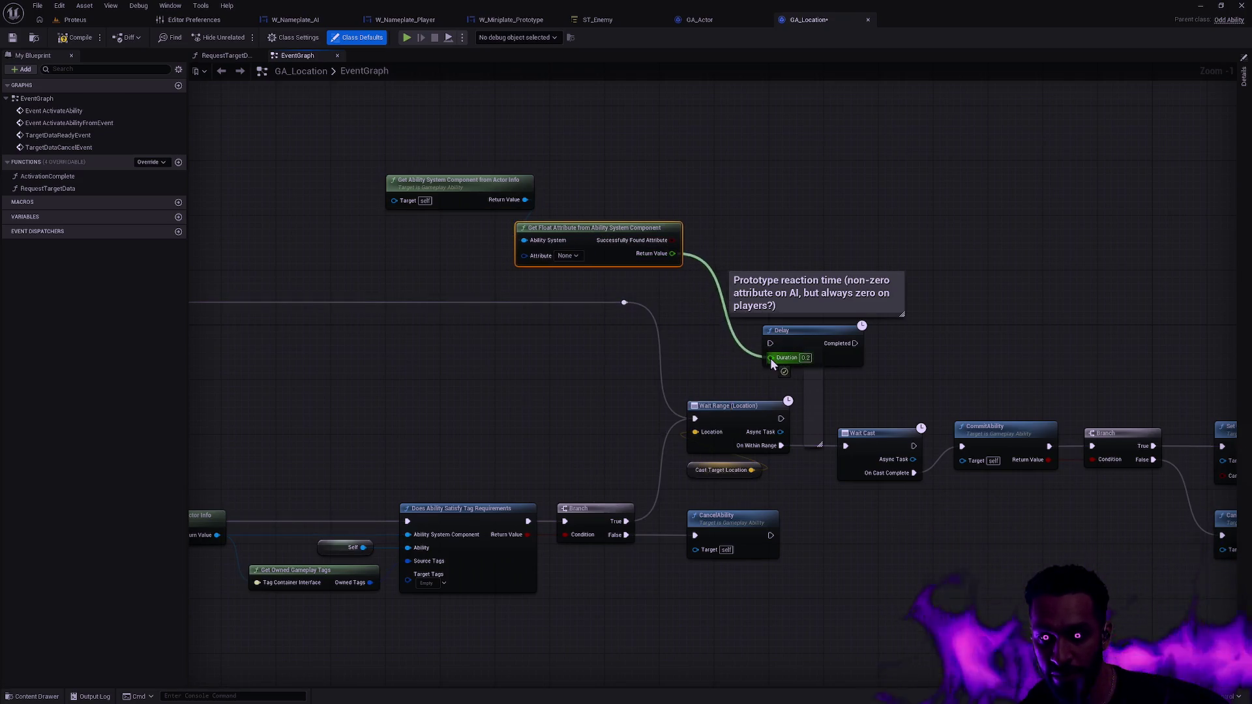
{"action": "left_click_drag", "start_coordinate": [495, 189], "coordinate": [462, 197]}
{"action": "left_click", "coordinate": [541, 209]}
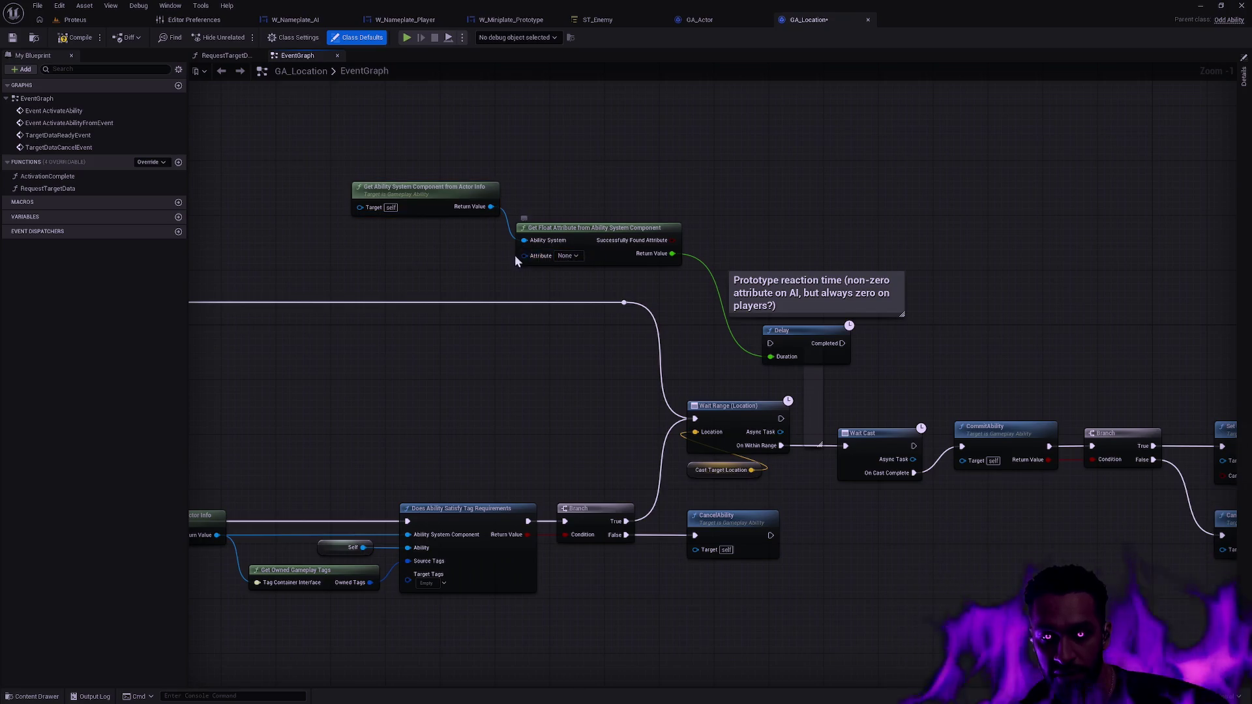
- Supply the Attribute pin from a new Make Gameplay Attribute node and tidy the three nodes
{"action": "left_click_drag", "start_coordinate": [525, 255], "coordinate": [476, 261]}
{"action": "type", "text": "make"}
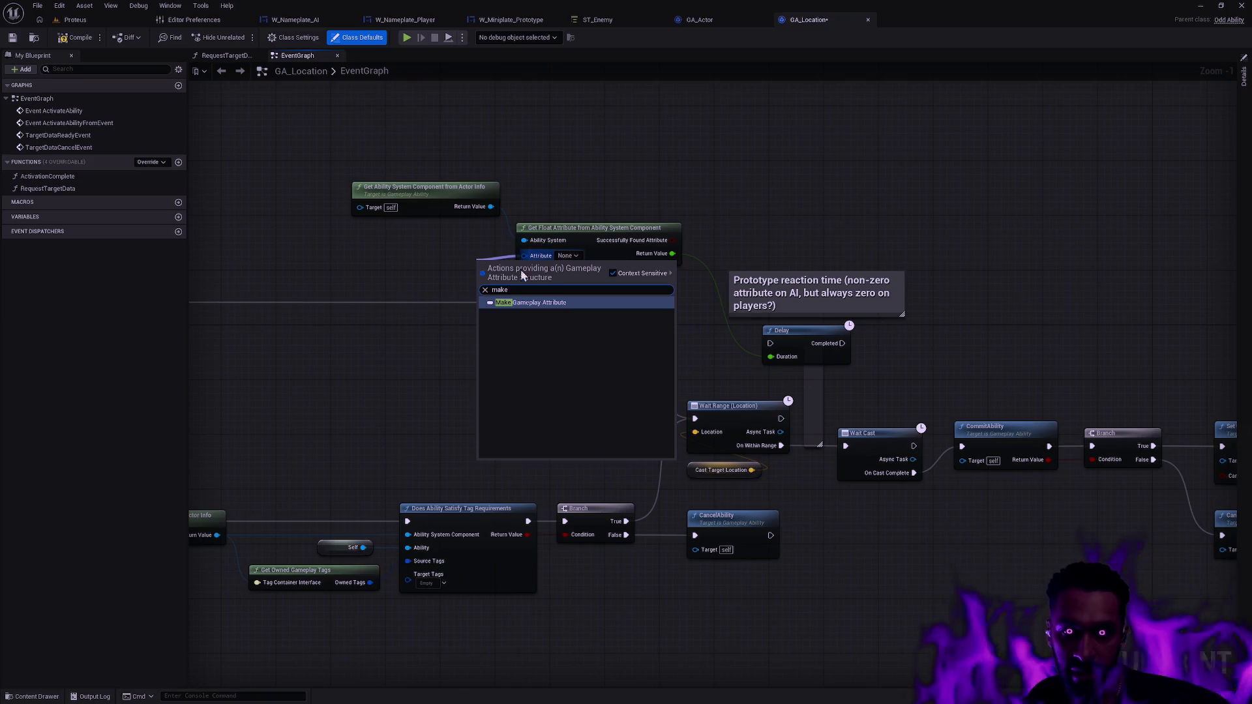
{"action": "left_click", "coordinate": [531, 303]}
{"action": "left_click_drag", "start_coordinate": [522, 265], "coordinate": [448, 258]}
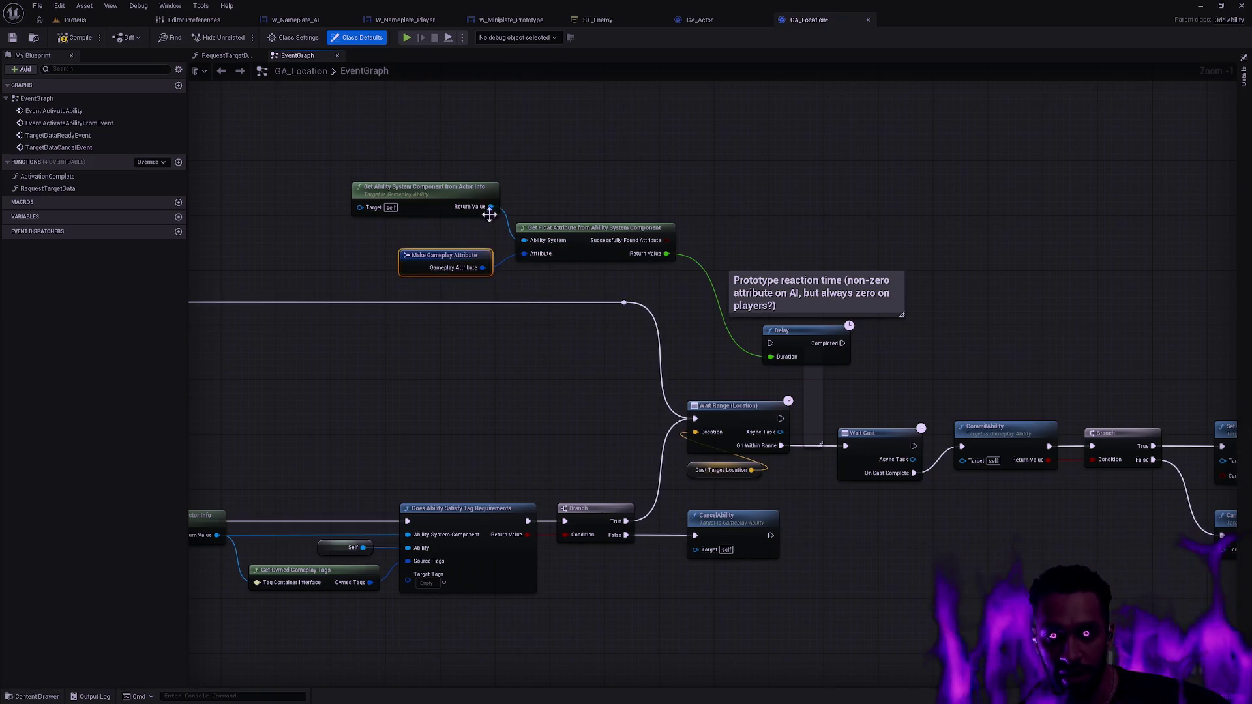
{"action": "left_click", "coordinate": [614, 223]}
{"action": "mouse_move", "coordinate": [342, 170]}
{"action": "left_mouse_down"}
{"action": "mouse_move", "coordinate": [574, 266]}
{"action": "mouse_move", "coordinate": [555, 277]}
{"action": "mouse_move", "coordinate": [539, 186]}
{"action": "mouse_move", "coordinate": [611, 281]}
{"action": "left_mouse_up"}
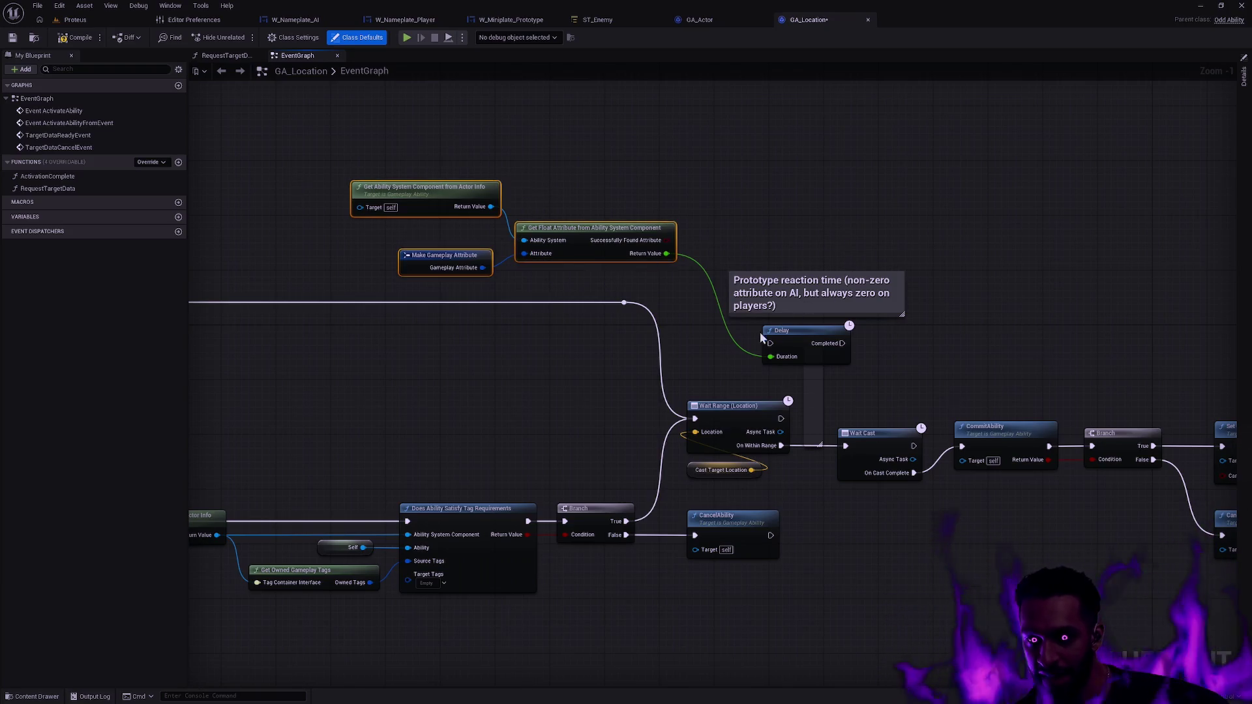
{"action": "left_click_drag", "start_coordinate": [925, 381], "coordinate": [749, 360]}
{"action": "left_click", "coordinate": [701, 368]}
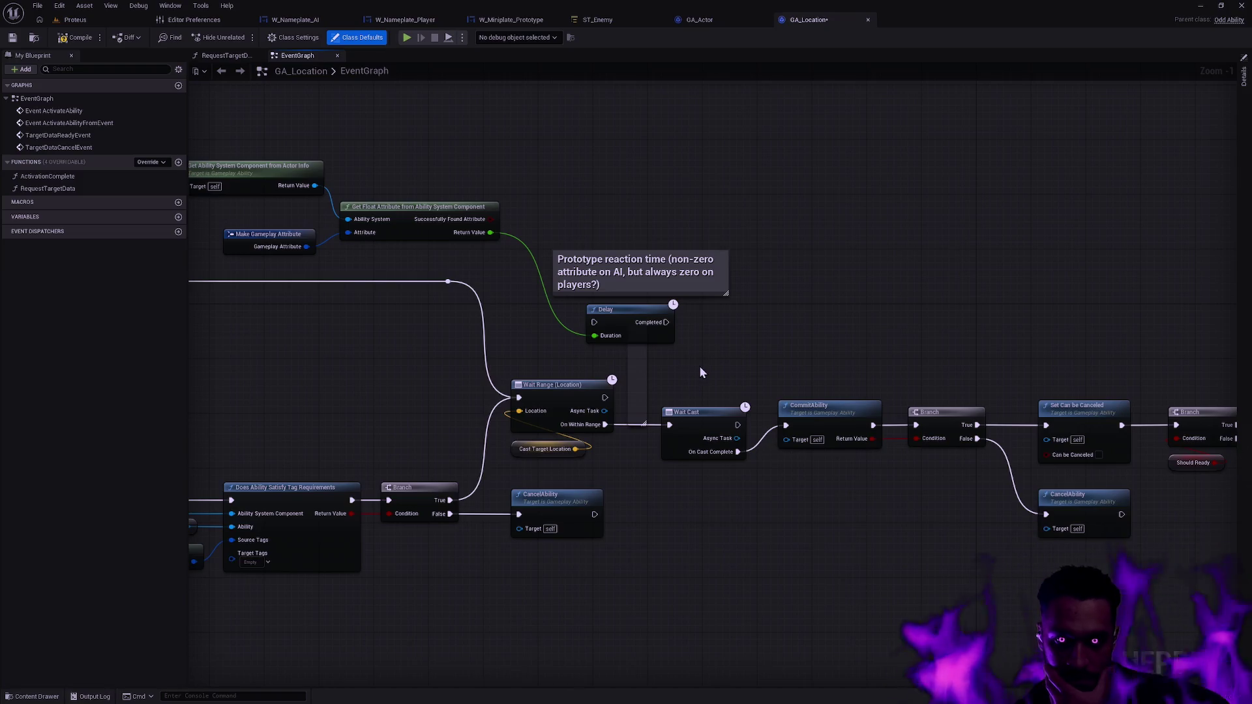
{"action": "left_click_drag", "start_coordinate": [523, 196], "coordinate": [659, 206]}
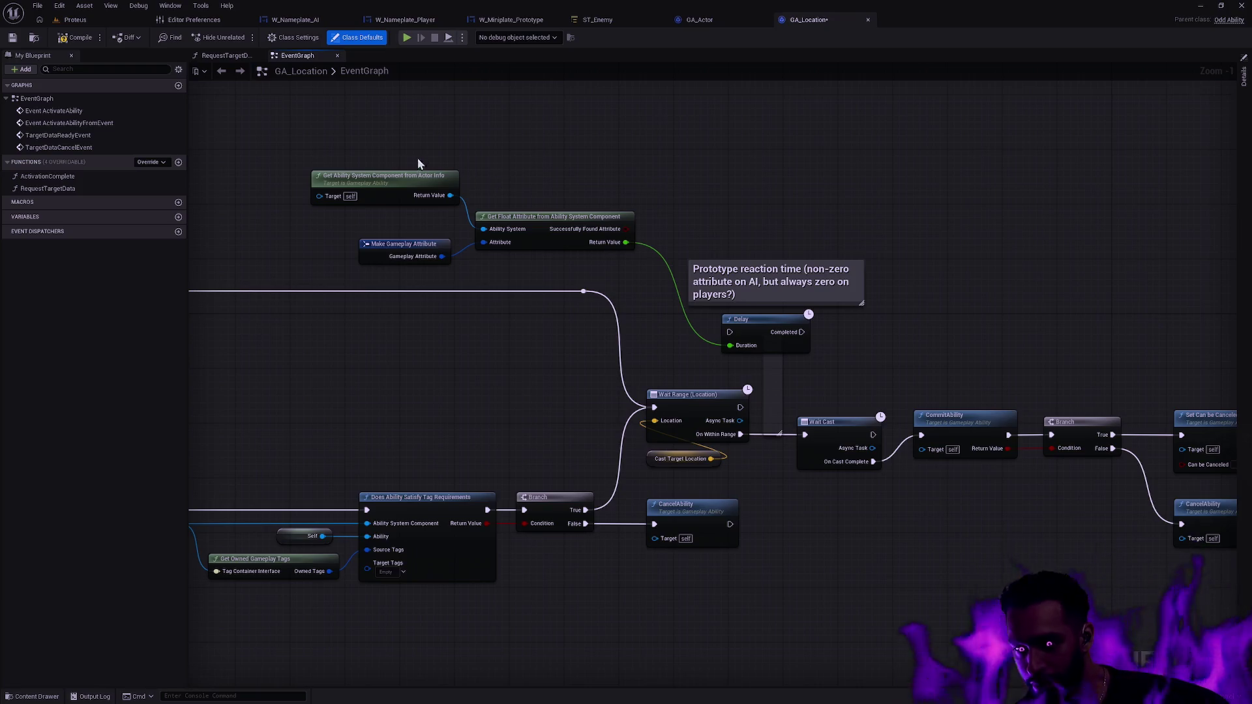
- Select the comment, Delay, reroute and three attribute nodes together in GA_Location
{"action": "left_click_drag", "start_coordinate": [418, 163], "coordinate": [882, 266]}
{"action": "left_click", "coordinate": [754, 224]}
{"action": "mouse_move", "coordinate": [882, 361]}
{"action": "left_mouse_down"}
{"action": "mouse_move", "coordinate": [839, 305]}
{"action": "mouse_move", "coordinate": [930, 270]}
{"action": "left_mouse_up"}
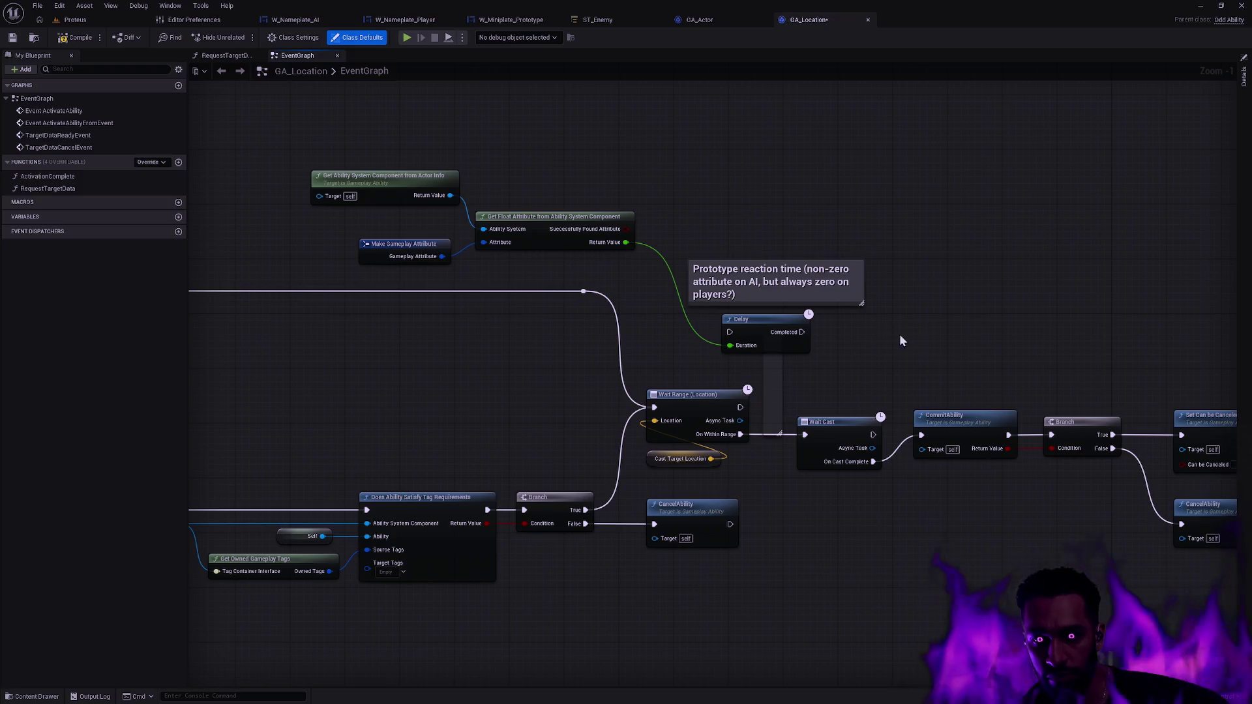
{"action": "left_click_drag", "start_coordinate": [901, 340], "coordinate": [757, 256]}
{"action": "left_click_drag", "start_coordinate": [593, 270], "coordinate": [376, 163]}
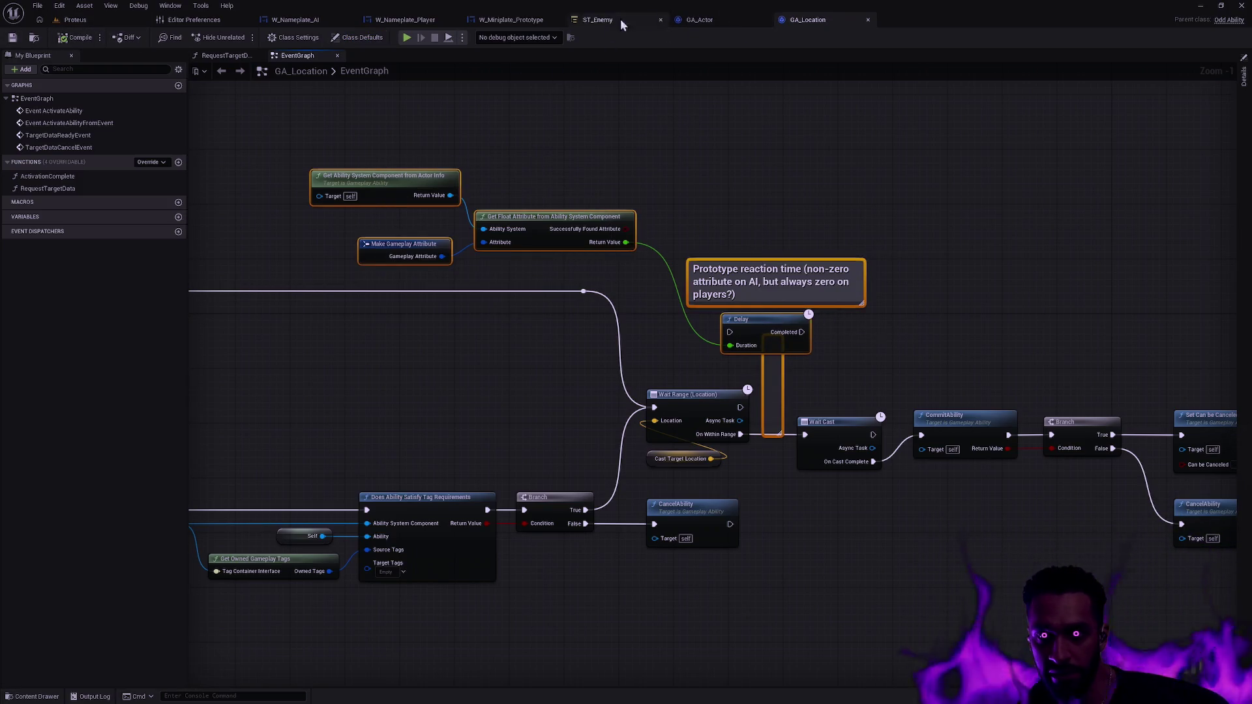
- Paste the group into GA_Actor above Wait Range, save it, and return to Proteus
{"action": "left_click", "coordinate": [725, 20]}
{"action": "scroll", "coordinate": [848, 241], "scroll_direction": "down", "scroll_amount": 3}
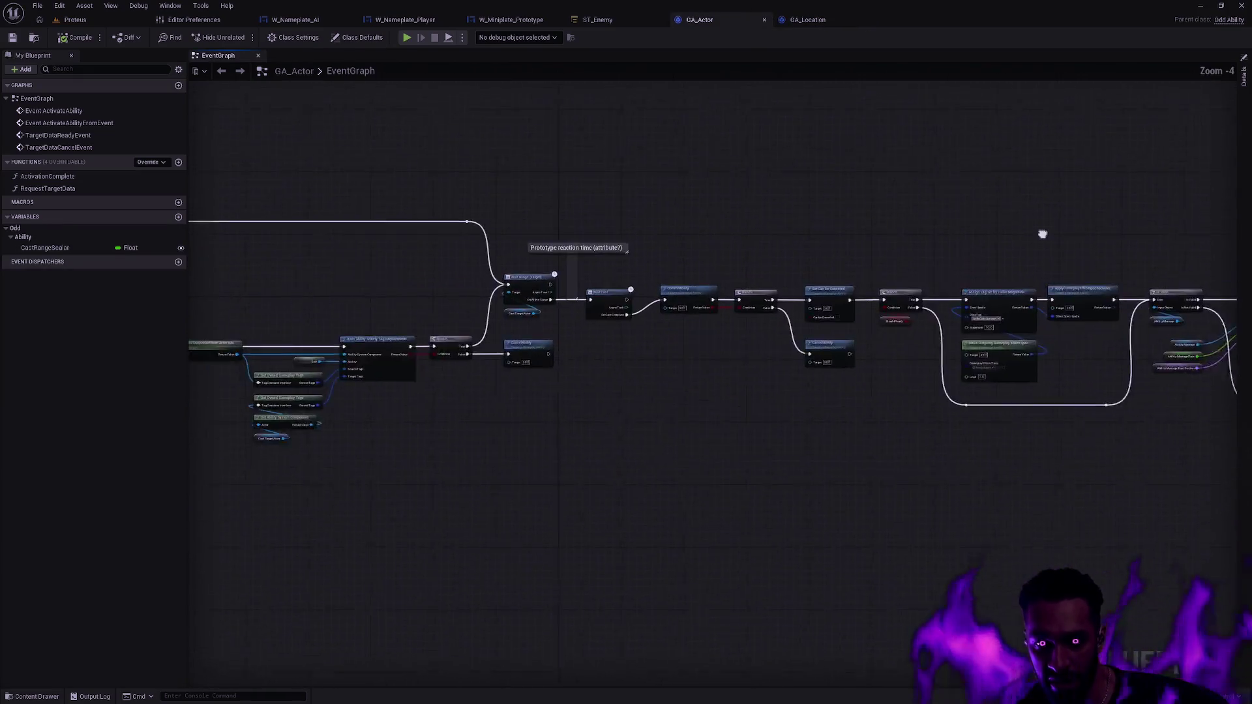
{"action": "scroll", "coordinate": [803, 237], "scroll_direction": "up", "scroll_amount": 2}
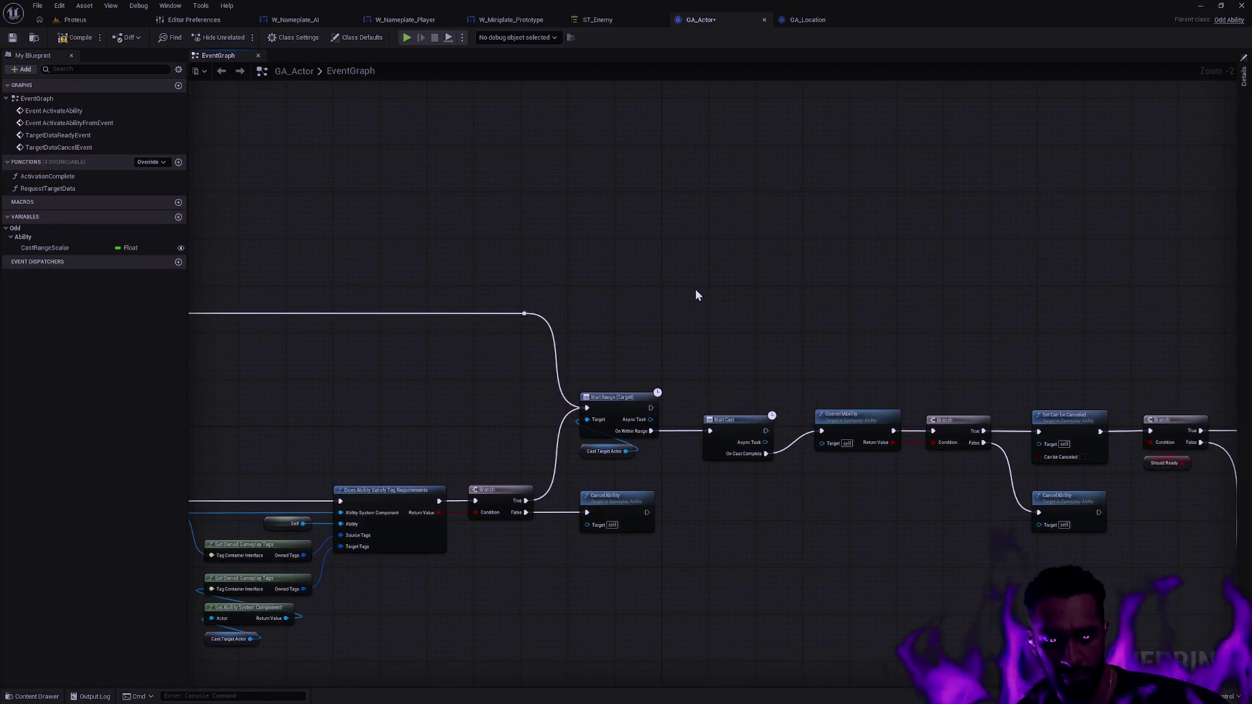
{"action": "key", "text": "ctrl+v"}
{"action": "left_click_drag", "start_coordinate": [884, 340], "coordinate": [684, 336]}
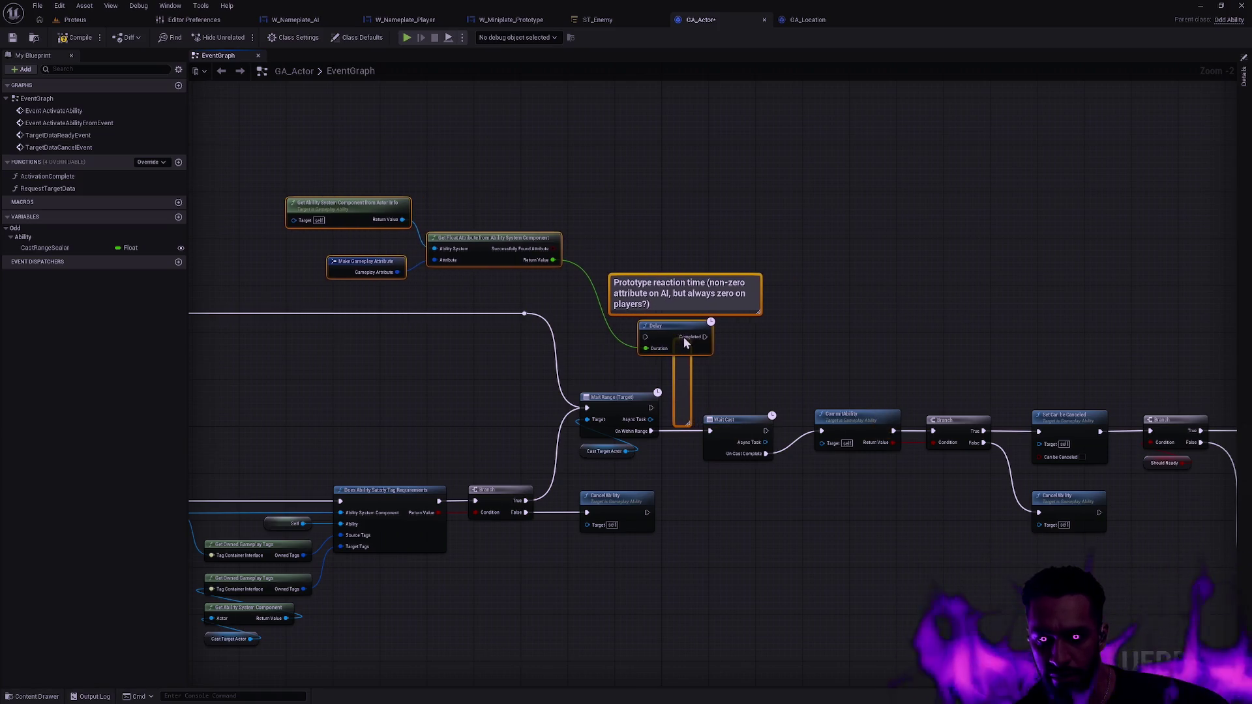
{"action": "left_click", "coordinate": [772, 231]}
{"action": "left_click", "coordinate": [14, 39]}
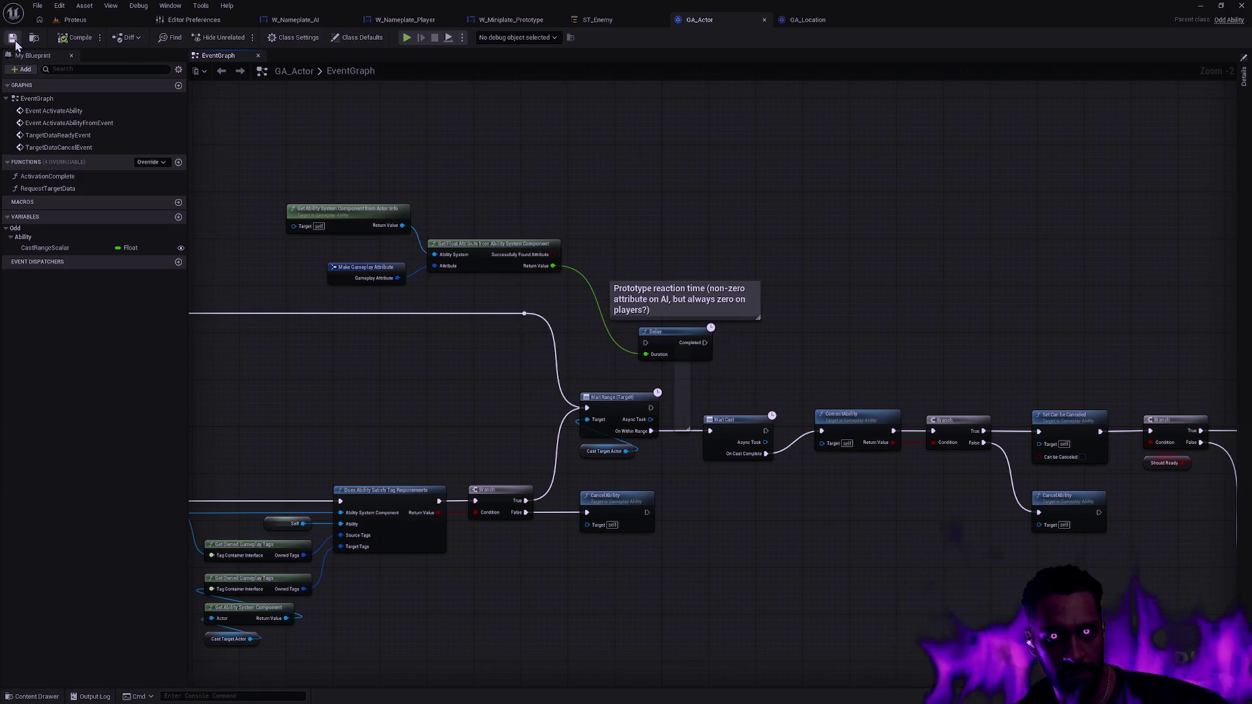
{"action": "left_click", "coordinate": [625, 19]}
{"action": "left_click", "coordinate": [111, 23]}
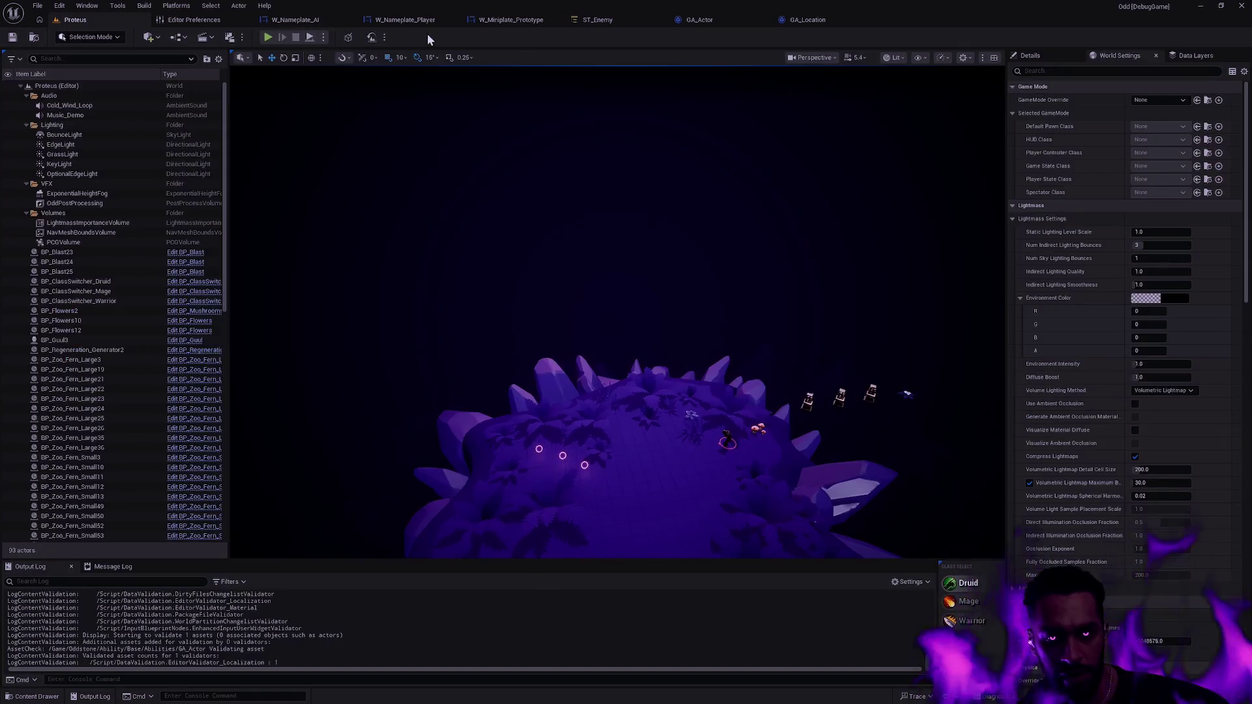
- Playtest Proteus, moving the hero around and attacking the enemy, then open GA_Actor's event graph
{"action": "left_click", "coordinate": [269, 37]}
{"action": "key", "text": "Escape"}
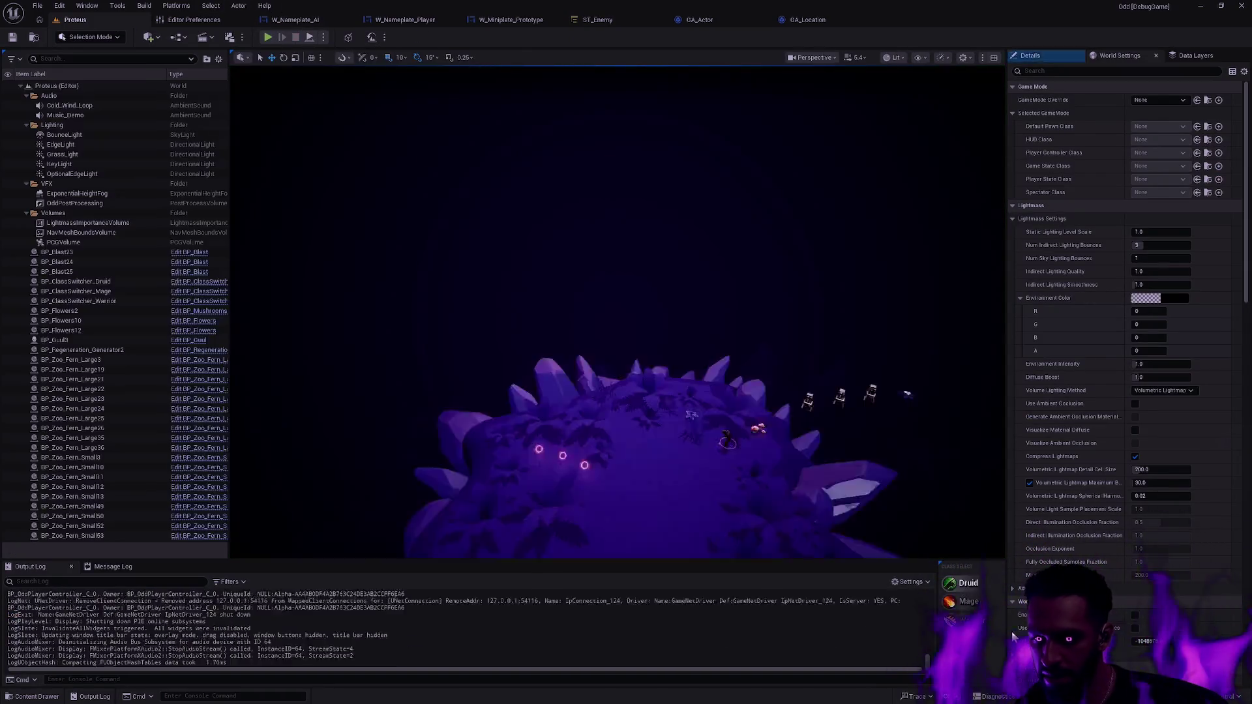
{"action": "key", "text": "alt+p"}
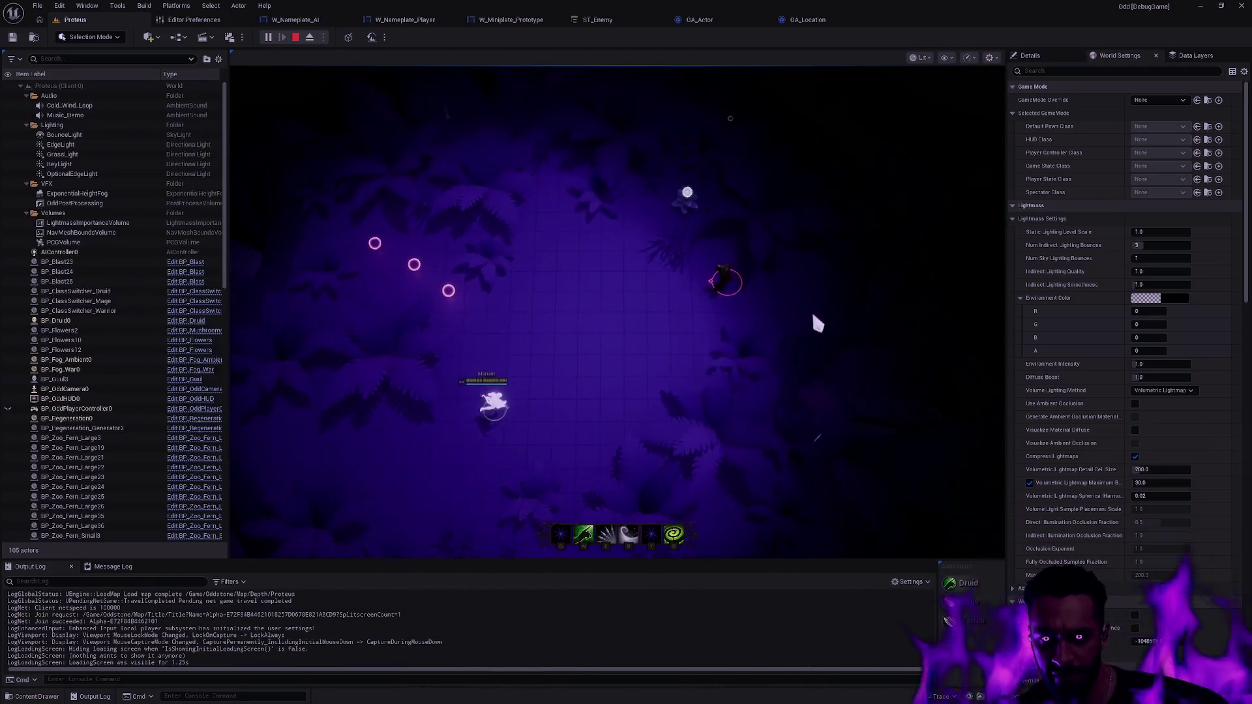
{"action": "left_click", "coordinate": [447, 230]}
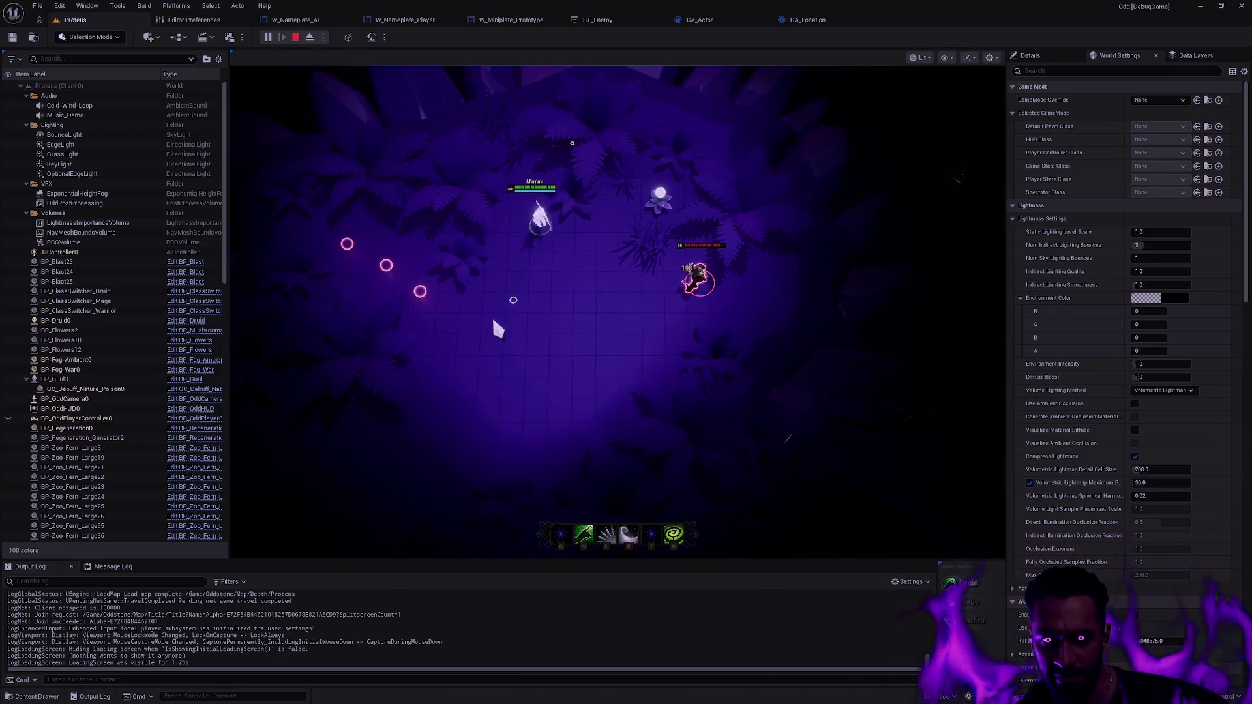
{"action": "left_click", "coordinate": [633, 313]}
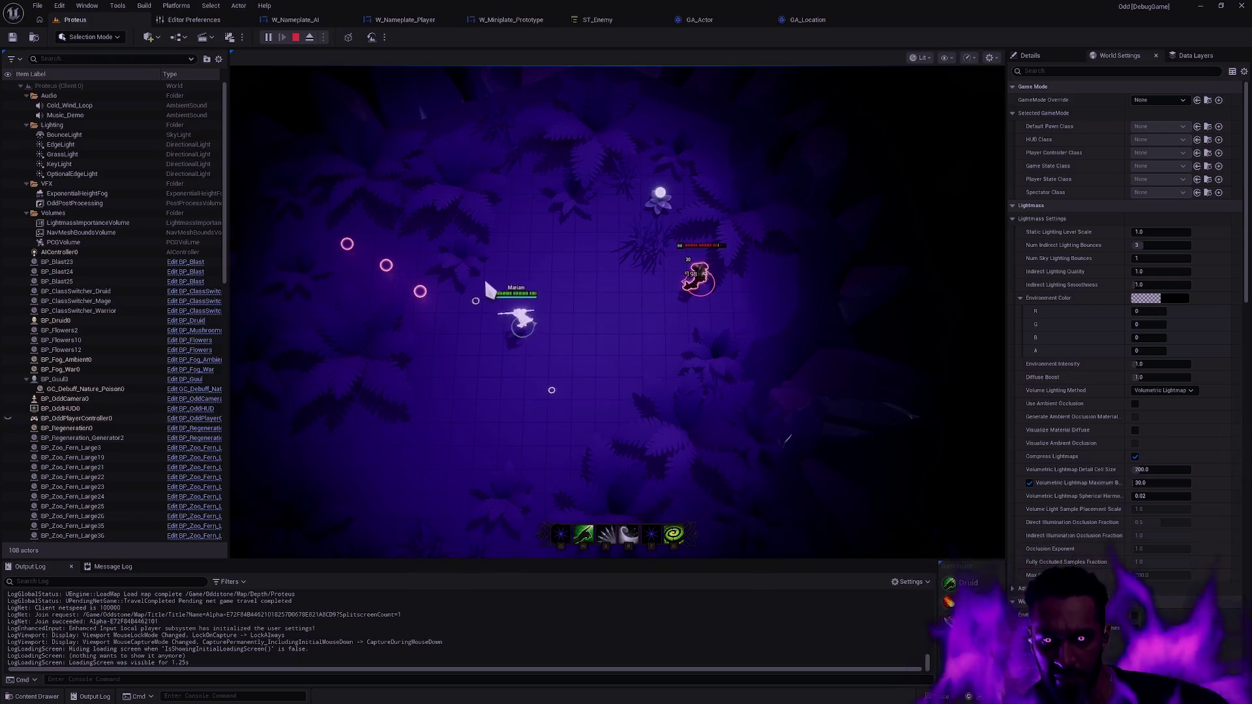
{"action": "left_click", "coordinate": [547, 311]}
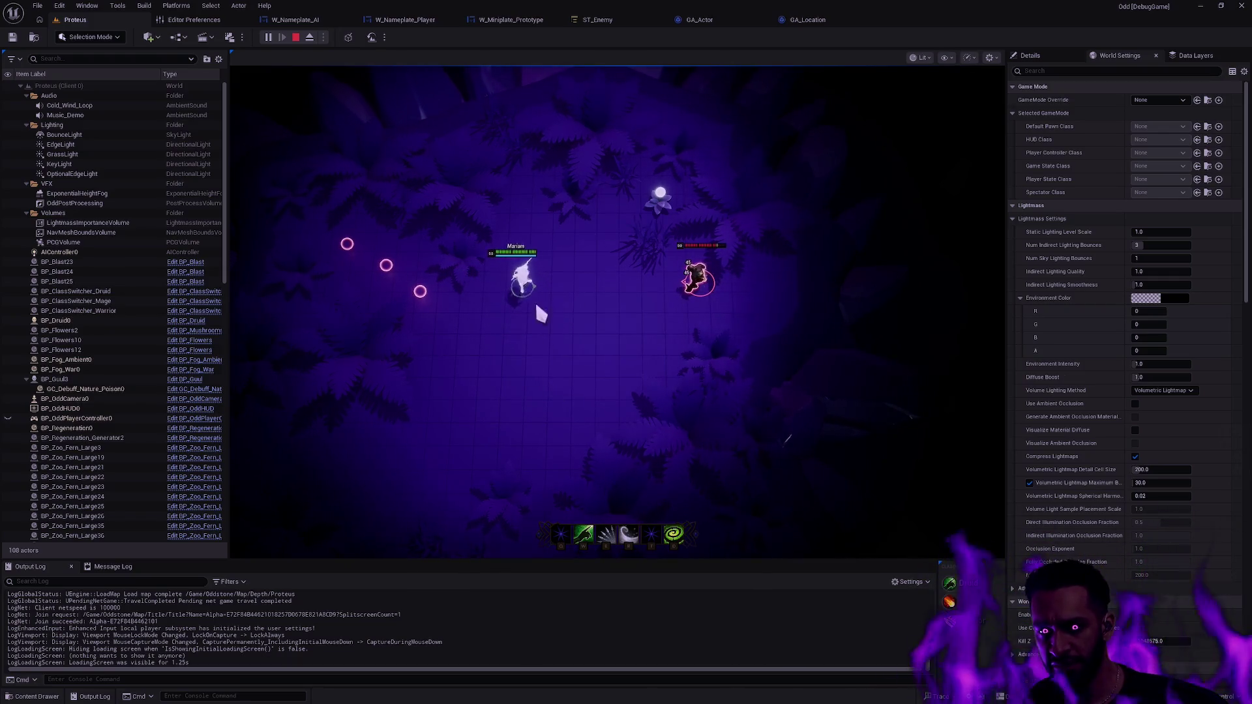
{"action": "left_click", "coordinate": [510, 264]}
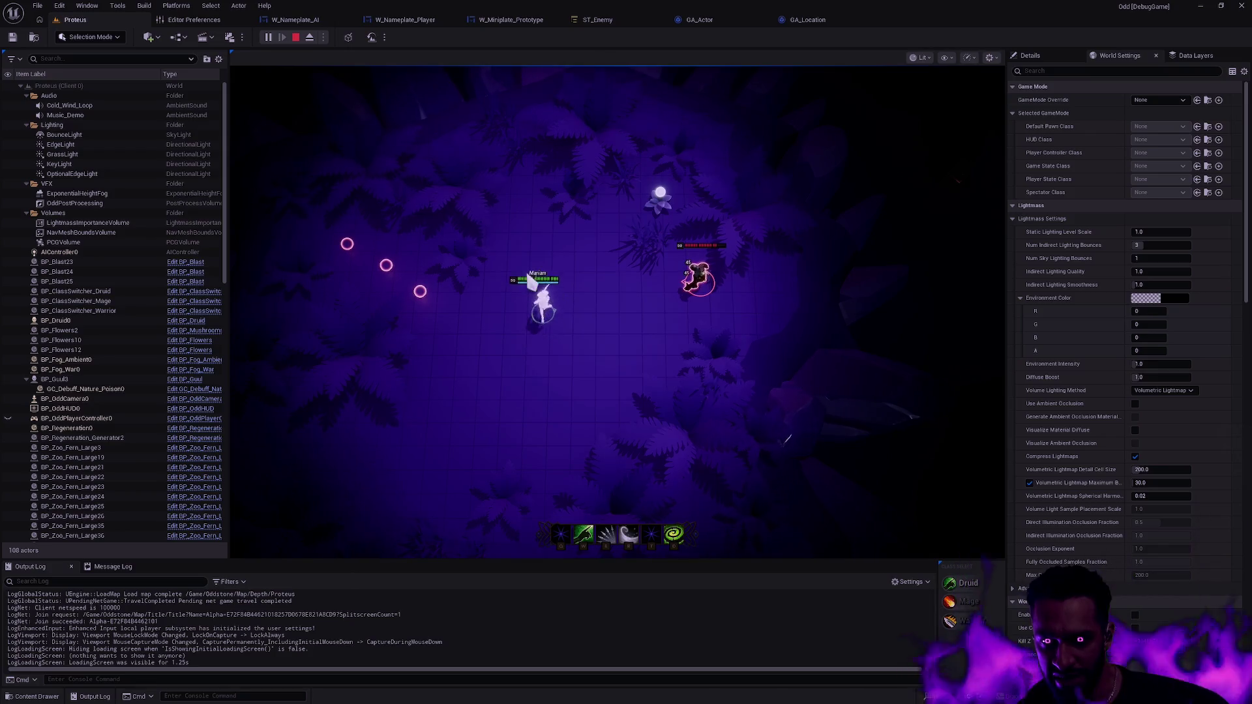
{"action": "left_click", "coordinate": [520, 312]}
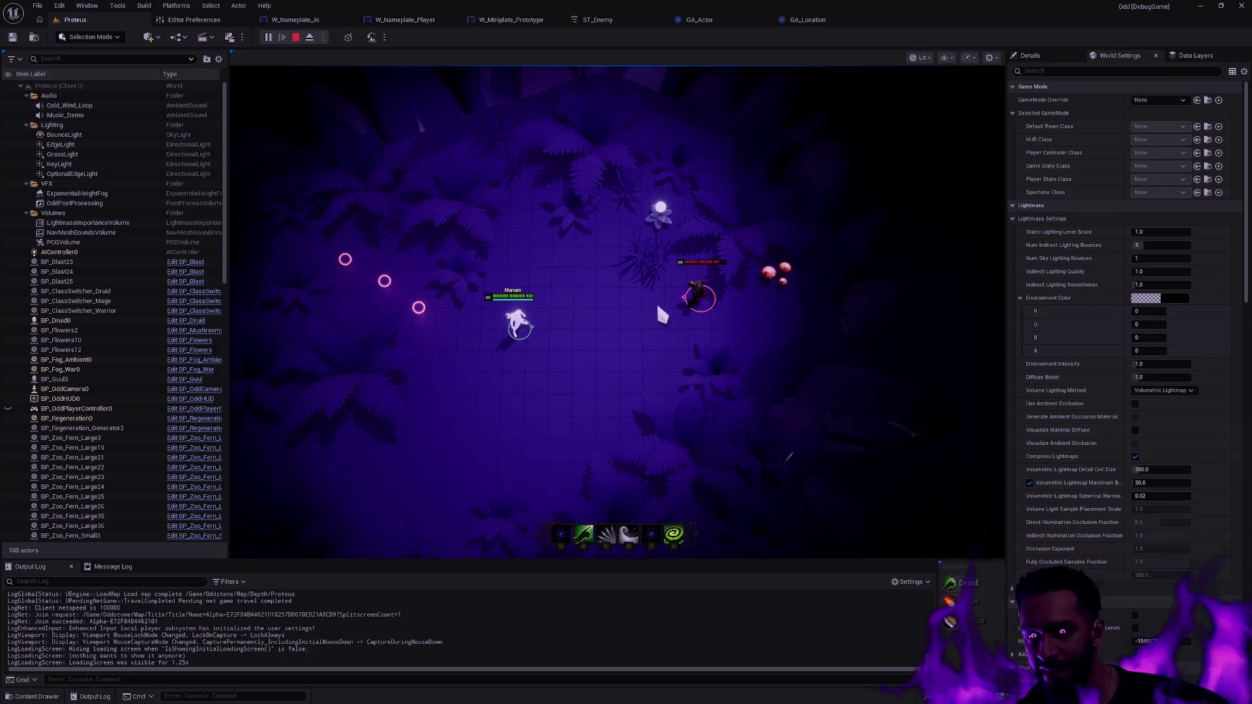
{"action": "left_click", "coordinate": [717, 20]}
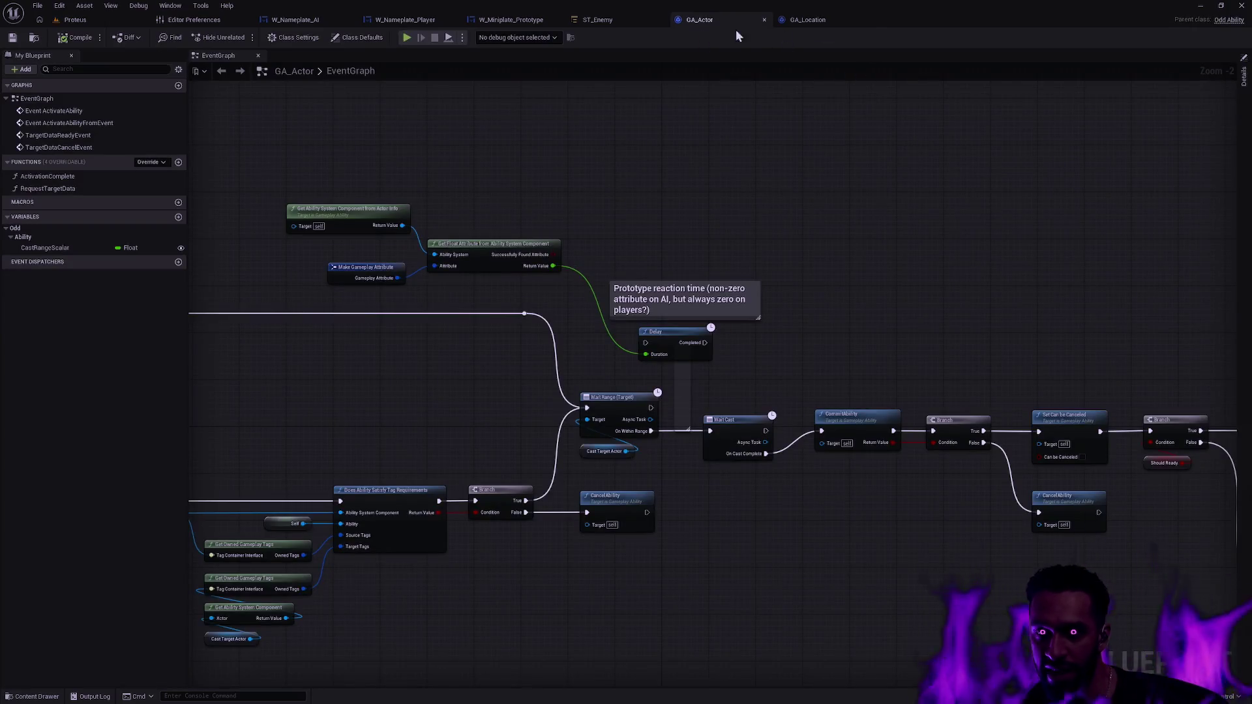
- Inspect GA_Actor's Class Defaults tags in the Details panel, then play the Proteus level
{"action": "left_click", "coordinate": [1243, 85]}
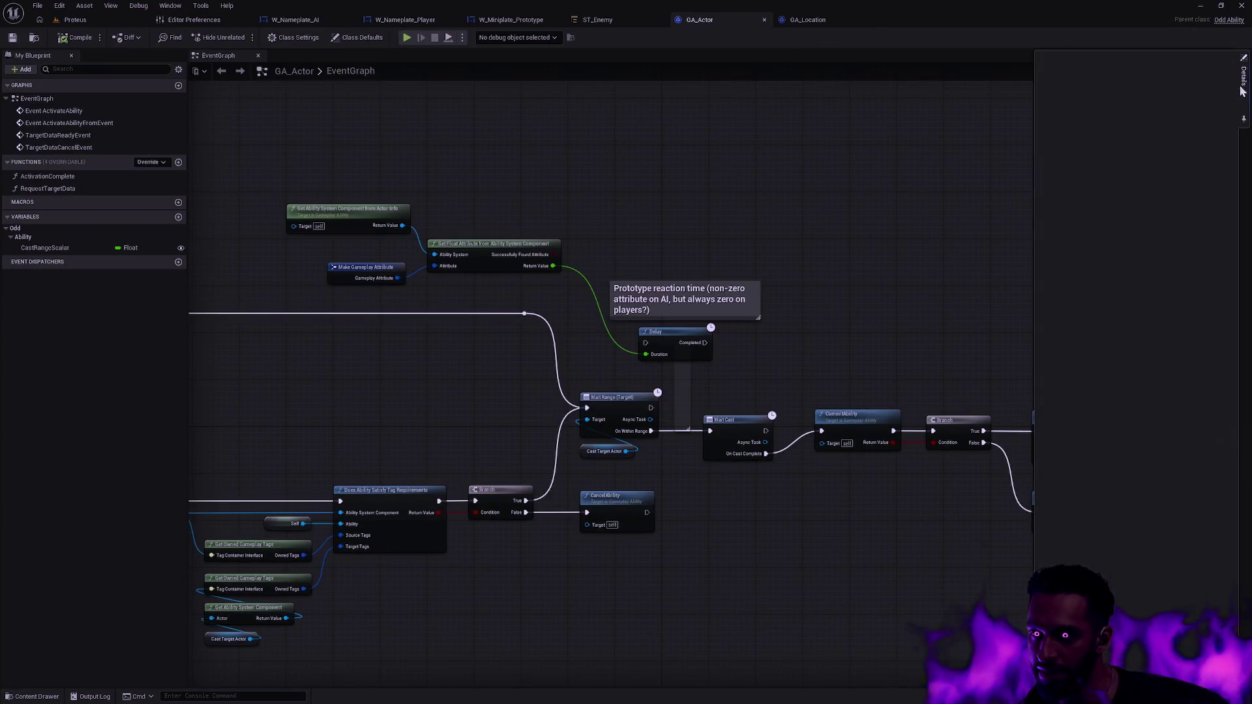
{"action": "left_click", "coordinate": [357, 37]}
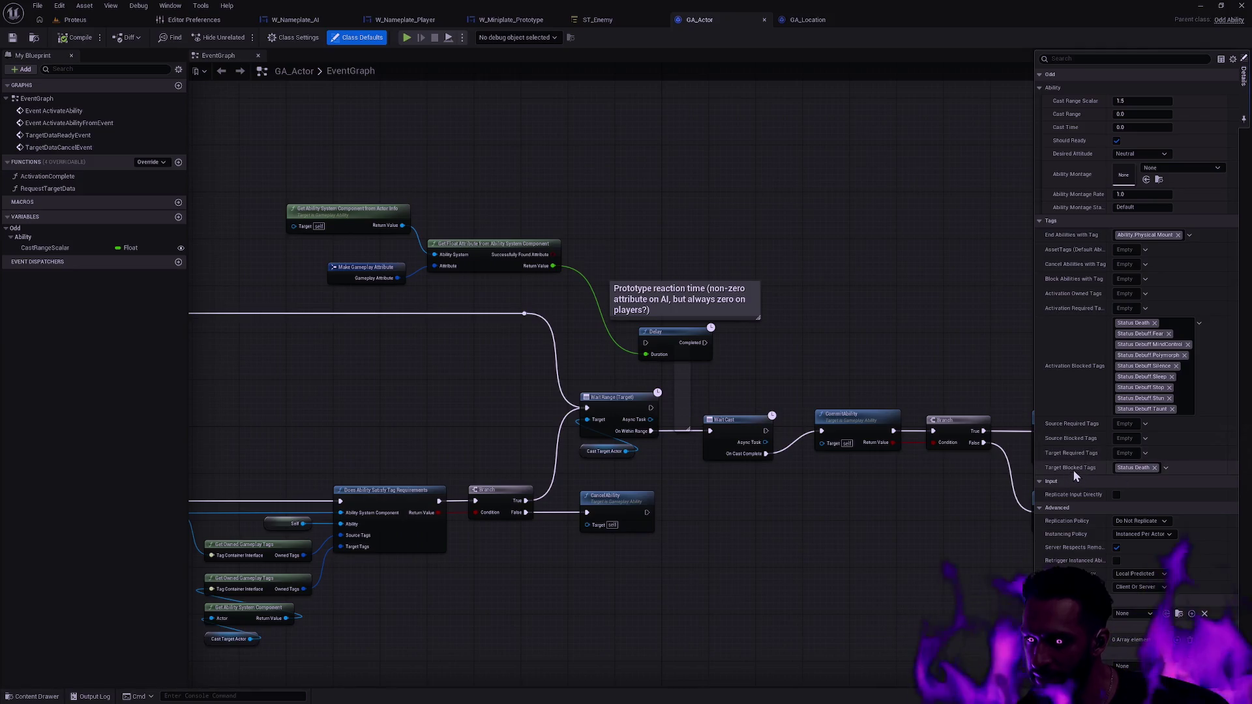
{"action": "mouse_move", "coordinate": [1098, 474]}
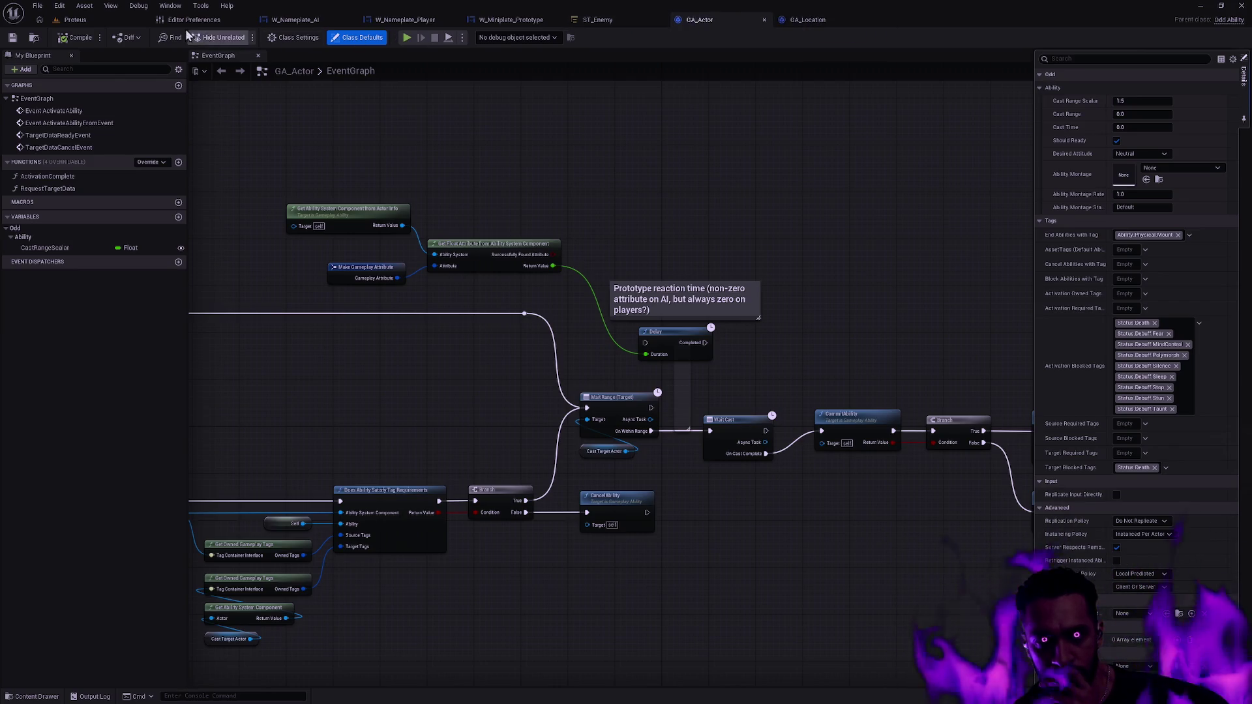
{"action": "left_click", "coordinate": [98, 25]}
{"action": "left_click", "coordinate": [271, 37]}
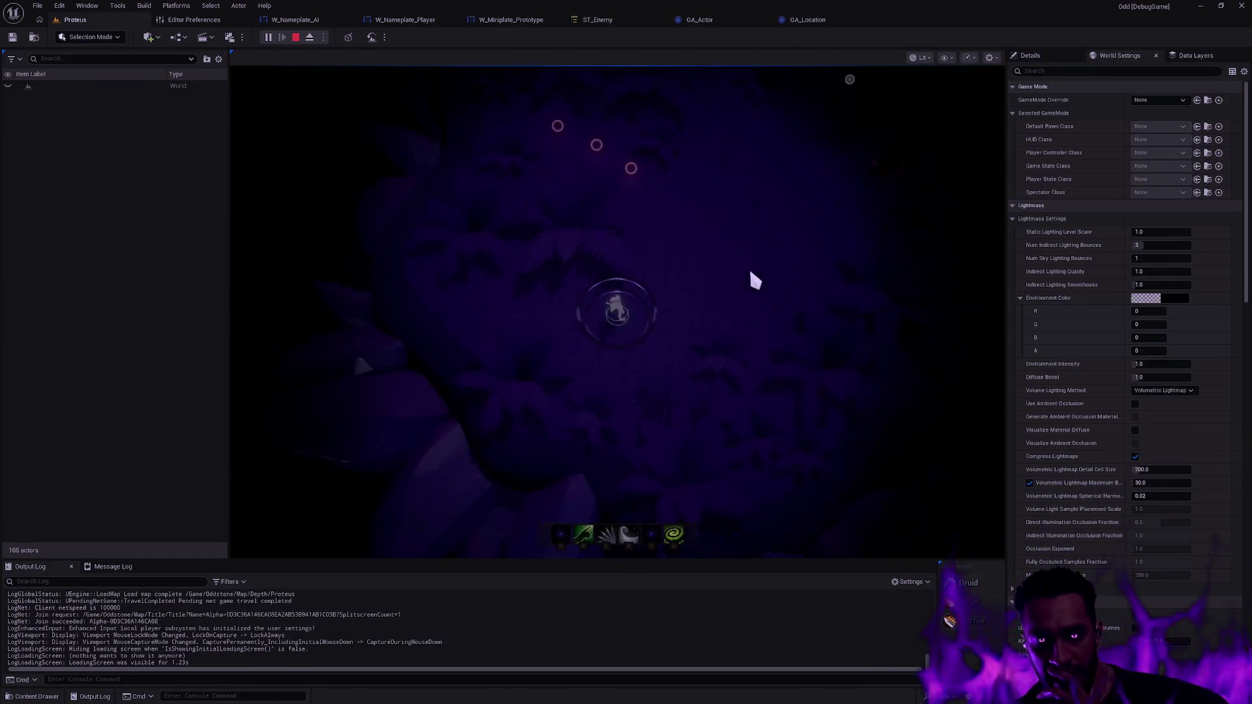
- Restart the Proteus playtest, walk the hero toward the enemy, then stop it
{"action": "key", "text": "Escape"}
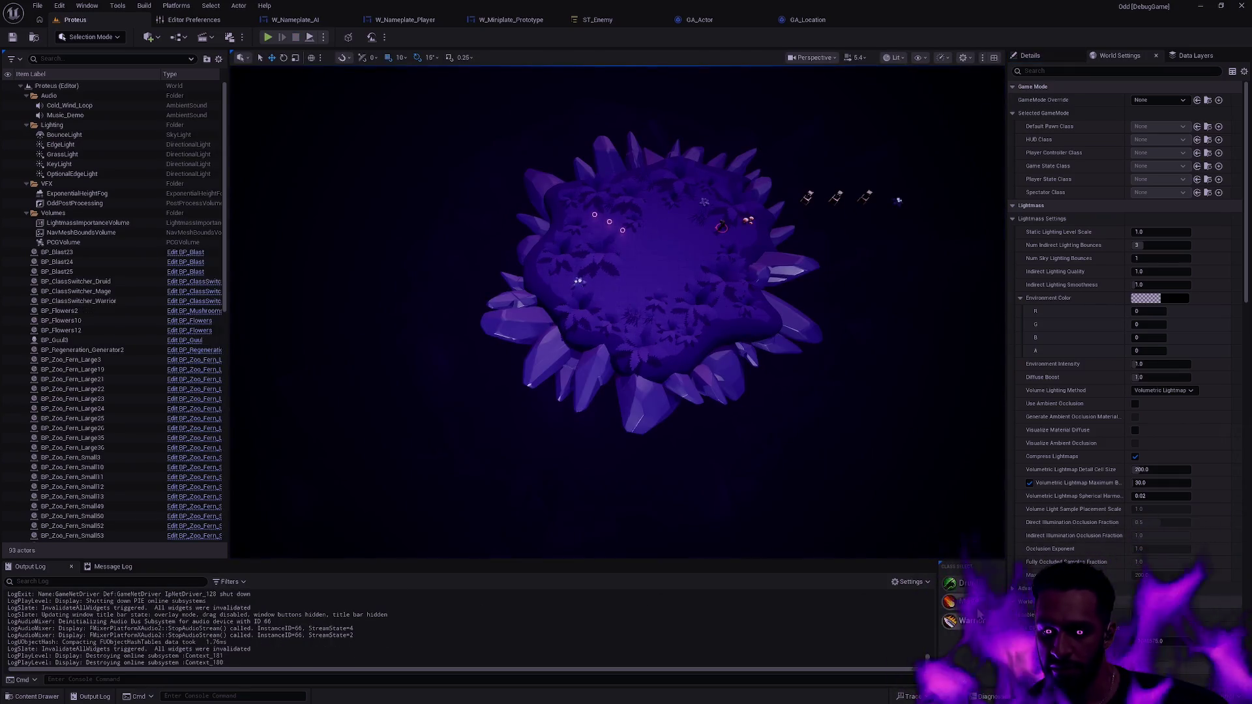
{"action": "key", "text": "alt+p"}
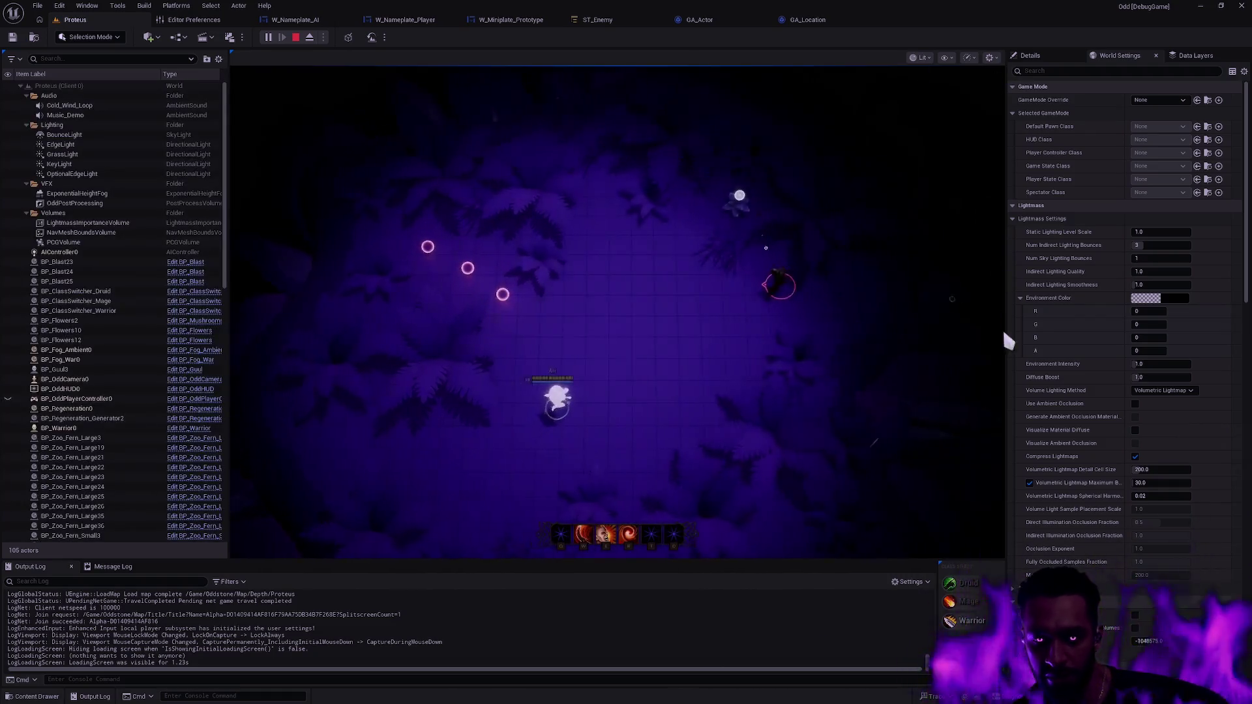
{"action": "left_click", "coordinate": [541, 315]}
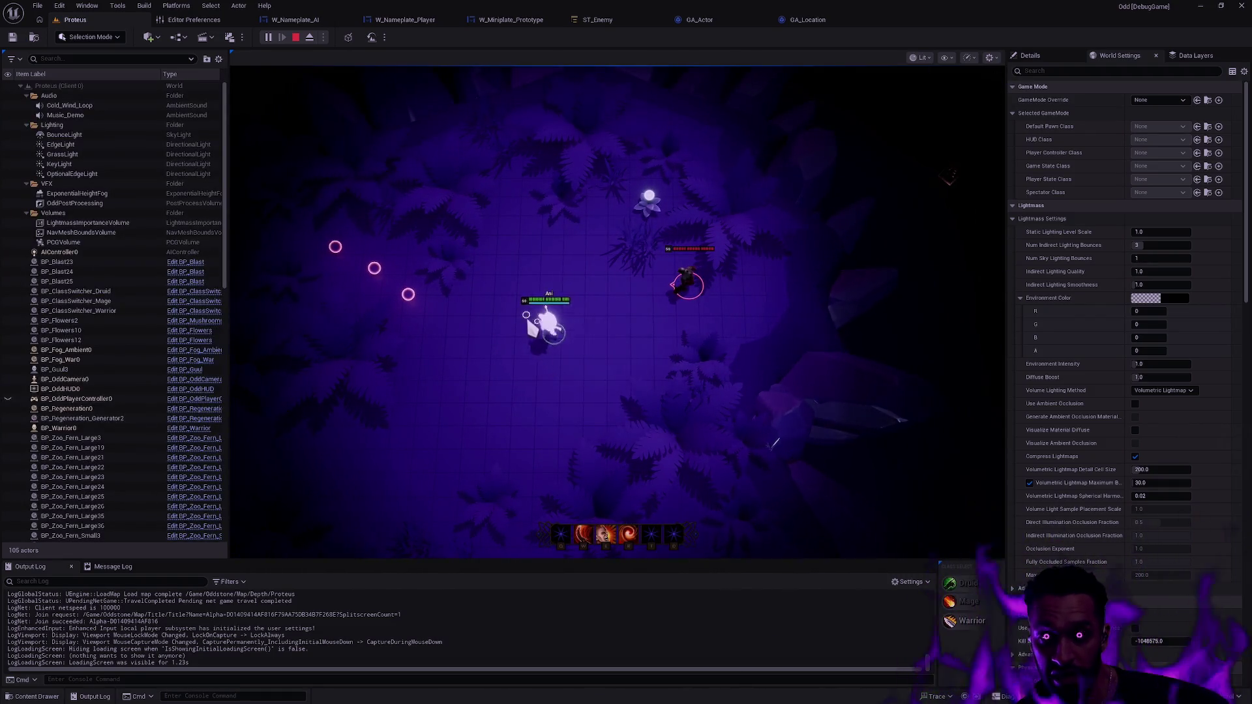
{"action": "left_click", "coordinate": [597, 349]}
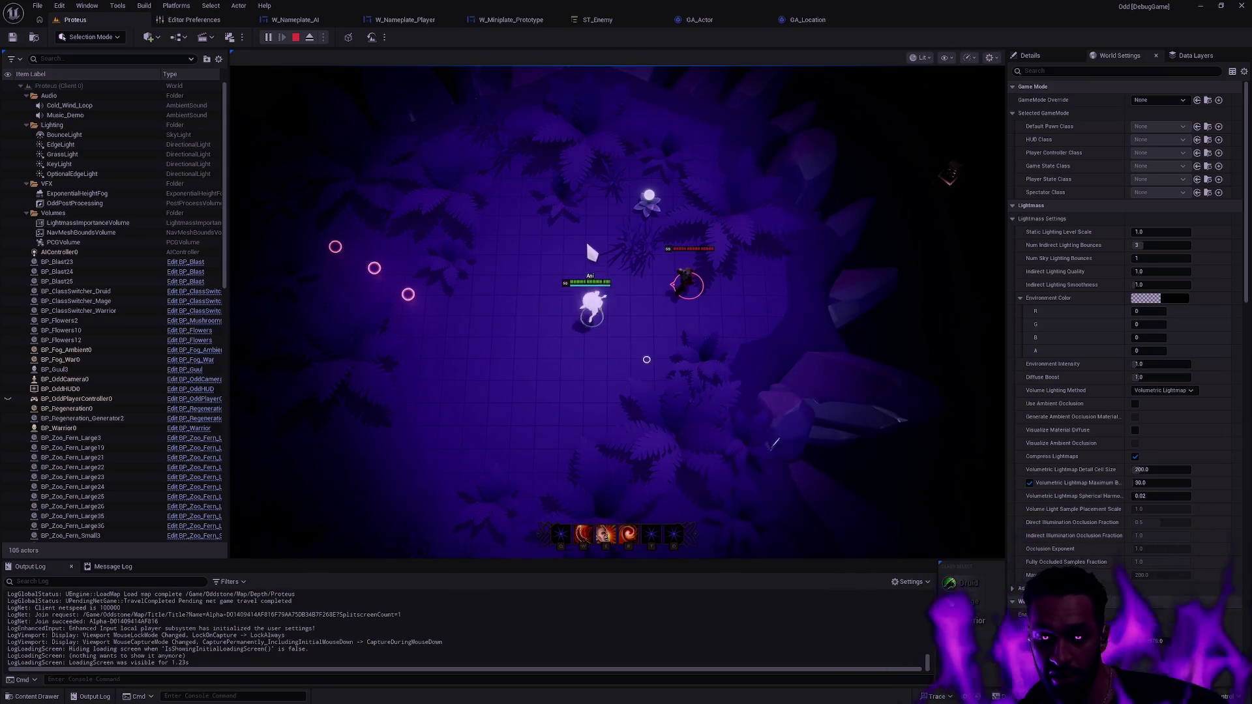
{"action": "key", "text": "Escape"}
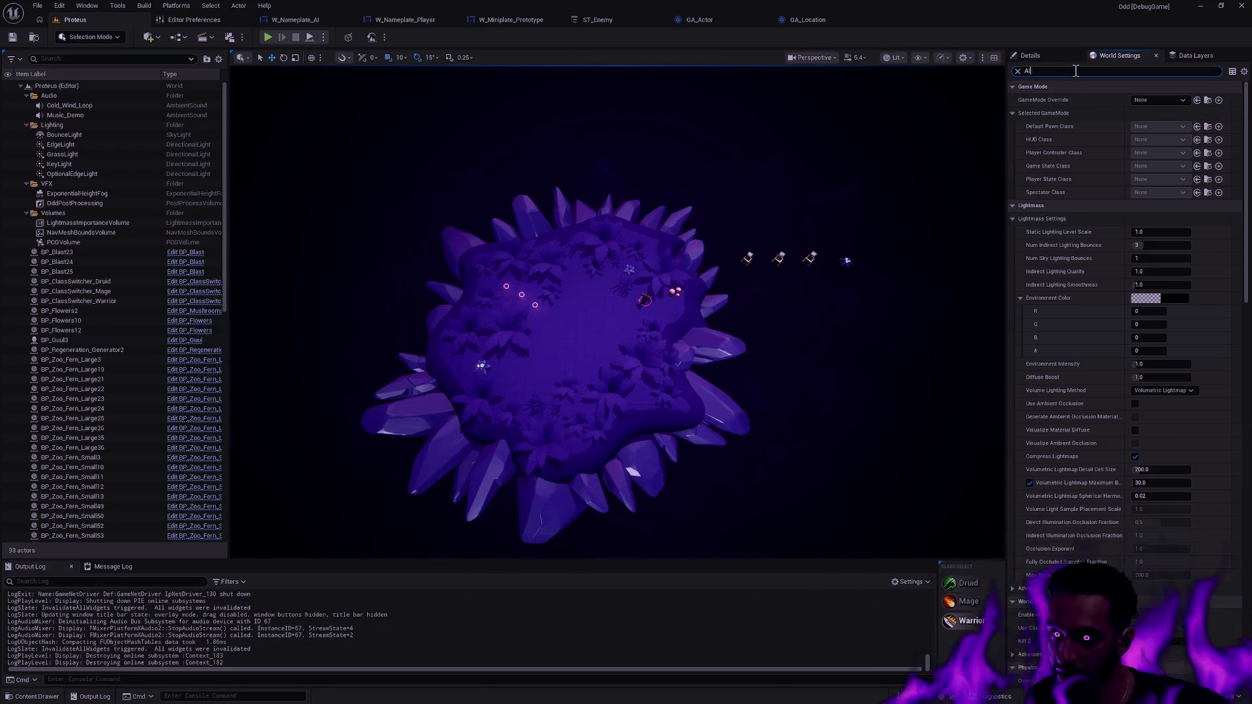
- Enable the AI system in World Settings, save the level, and relaunch the playtest full screen
{"action": "left_click", "coordinate": [1138, 311]}
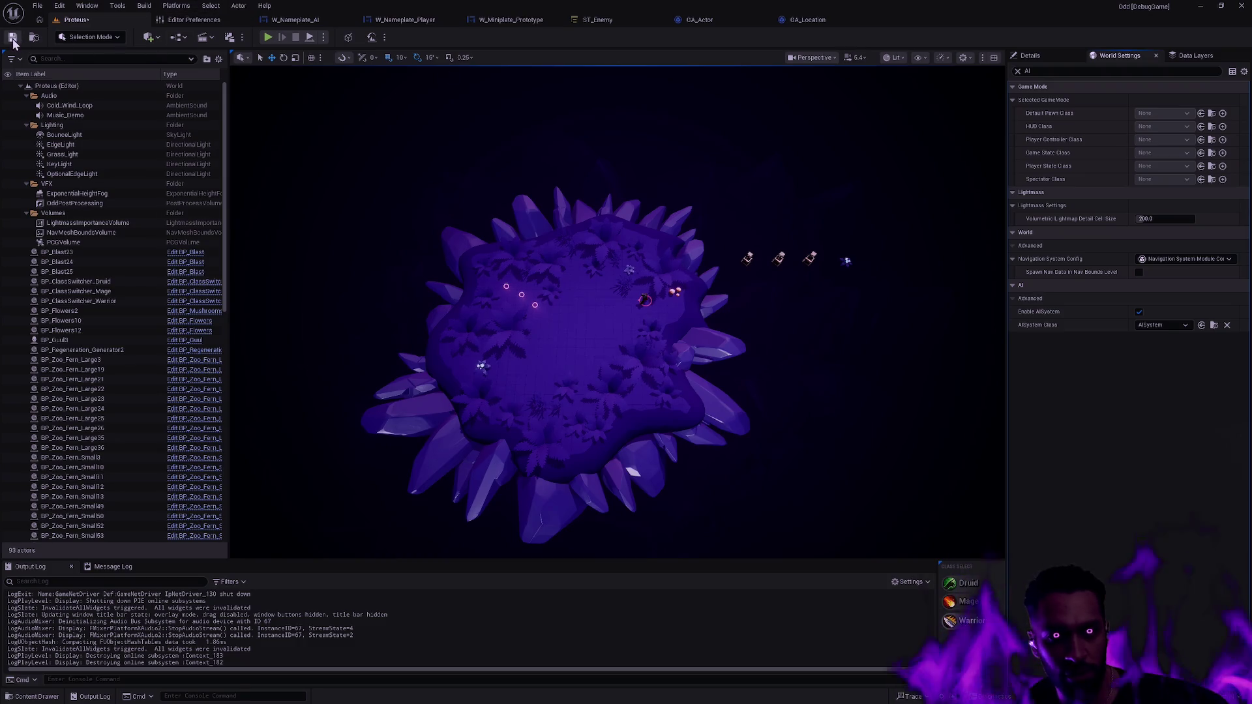
{"action": "left_click", "coordinate": [268, 38]}
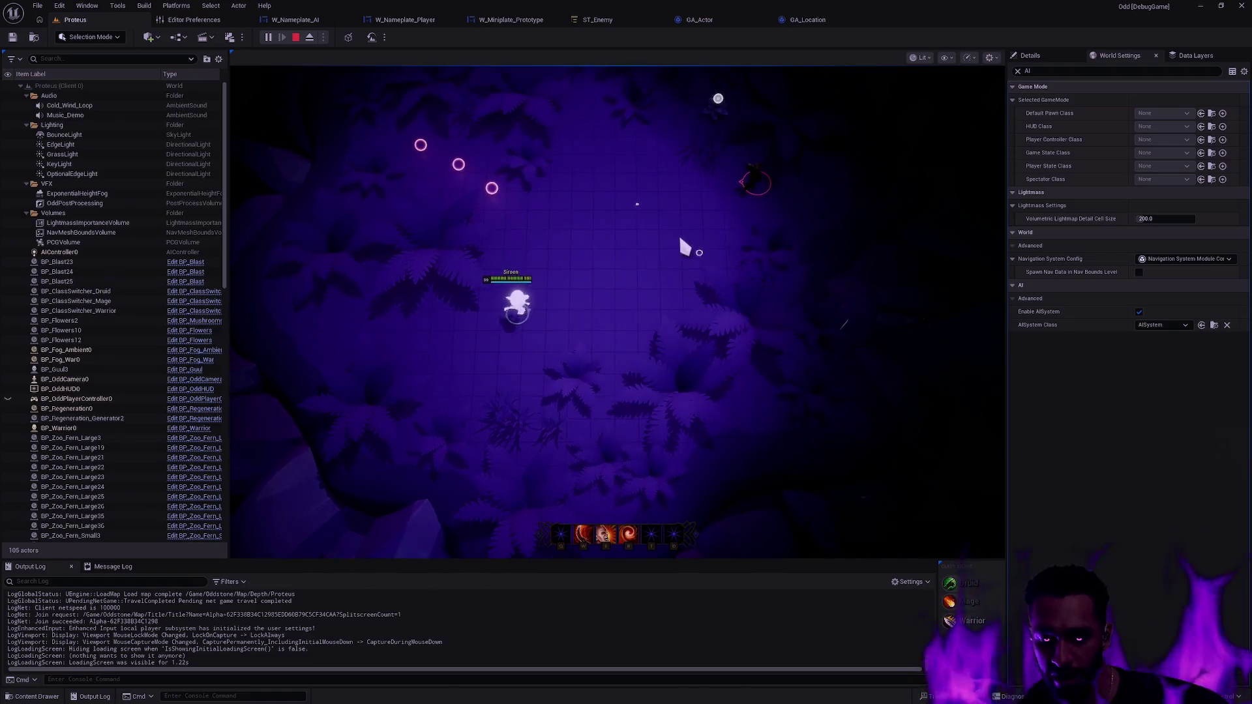
{"action": "key", "text": "F11"}
- Strike the approaching enemy with Siroon's R ability, kite it around the arena, and hit again
{"action": "left_click", "coordinate": [596, 264]}
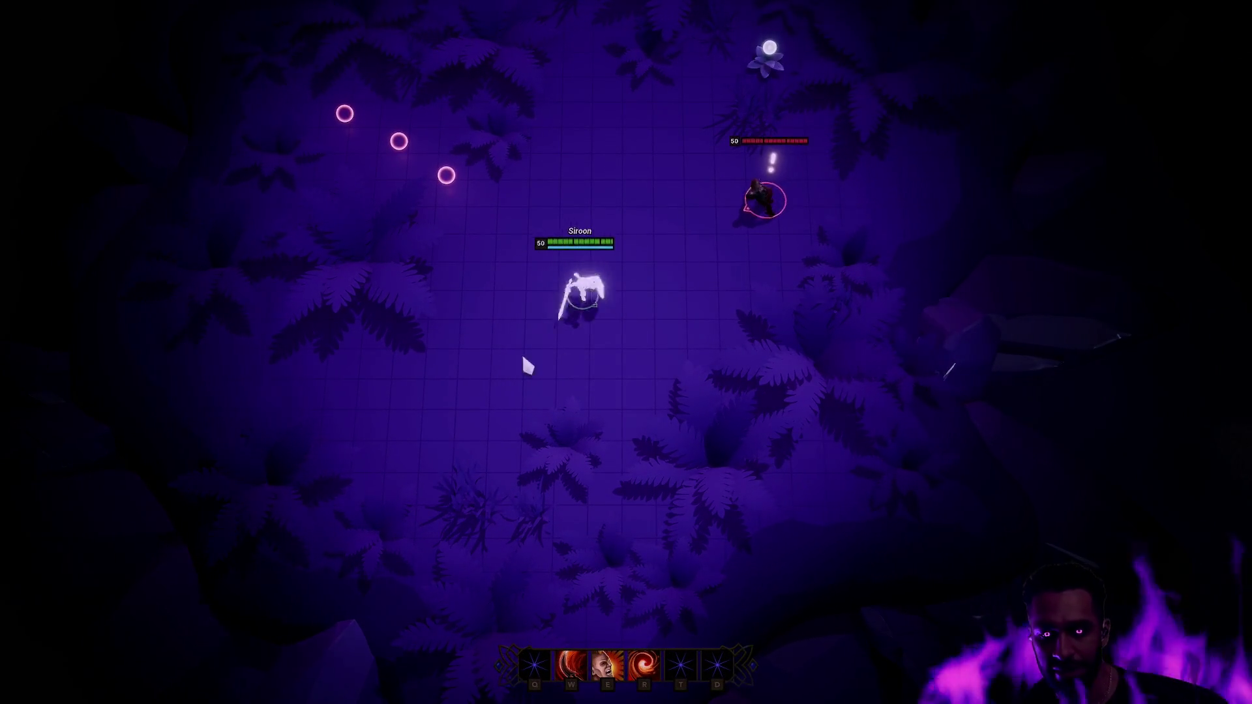
{"action": "key", "text": "r"}
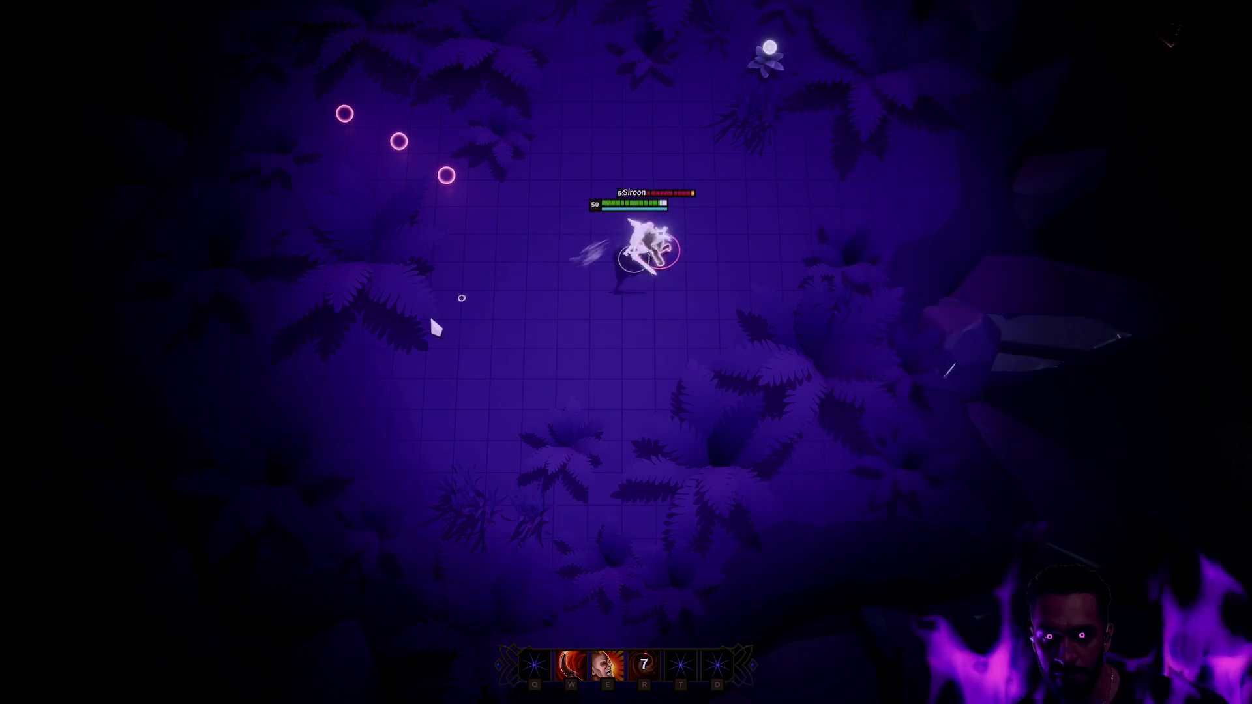
{"action": "left_click", "coordinate": [431, 316]}
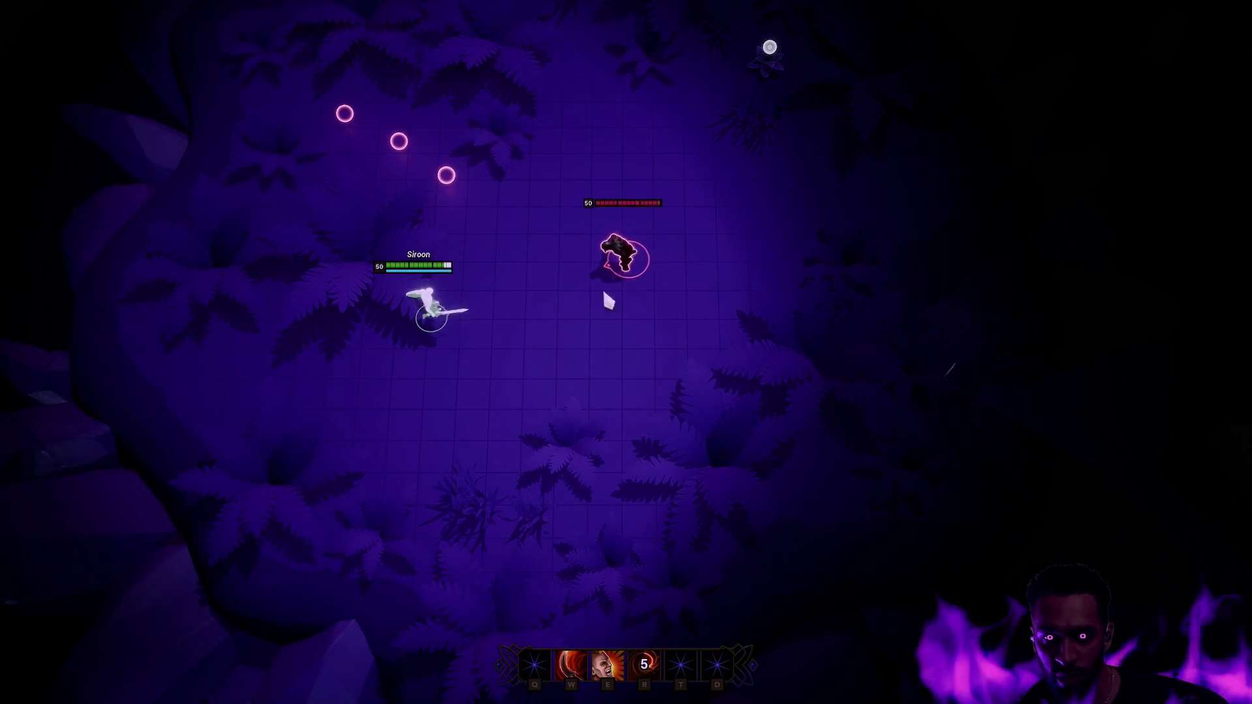
{"action": "left_click", "coordinate": [551, 436]}
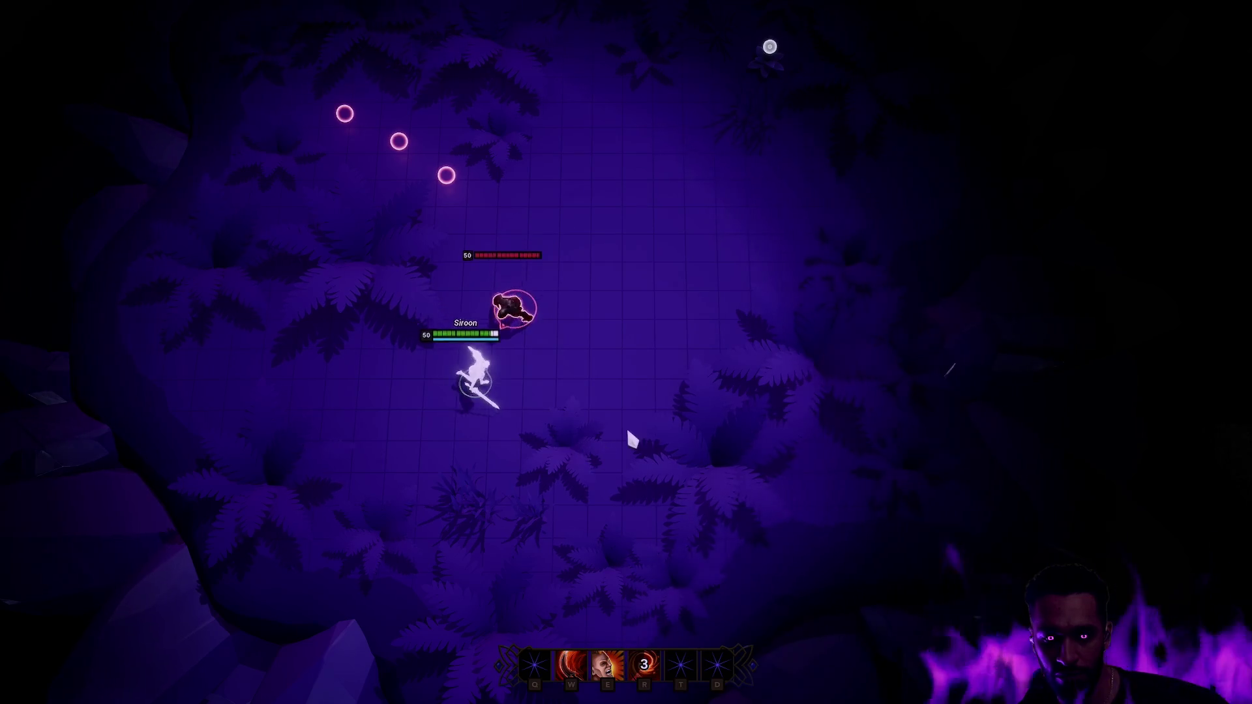
{"action": "left_click", "coordinate": [728, 275]}
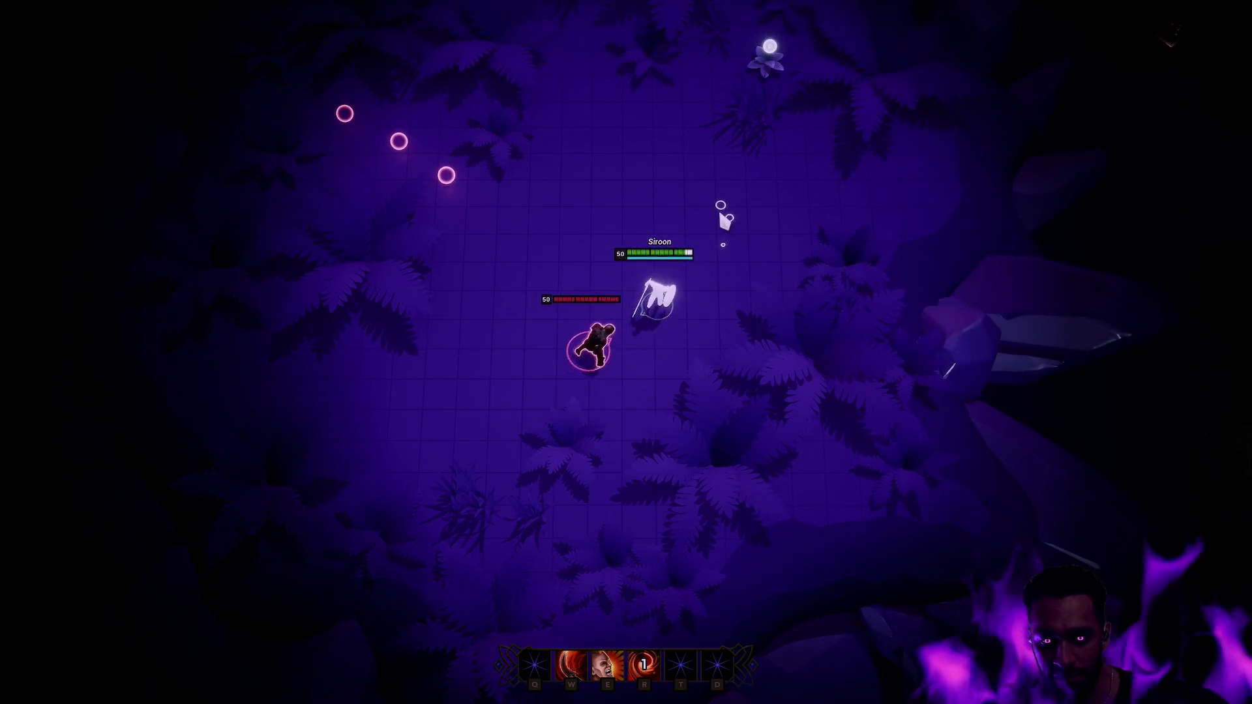
{"action": "right_click", "coordinate": [775, 255]}
{"action": "key", "text": "r"}
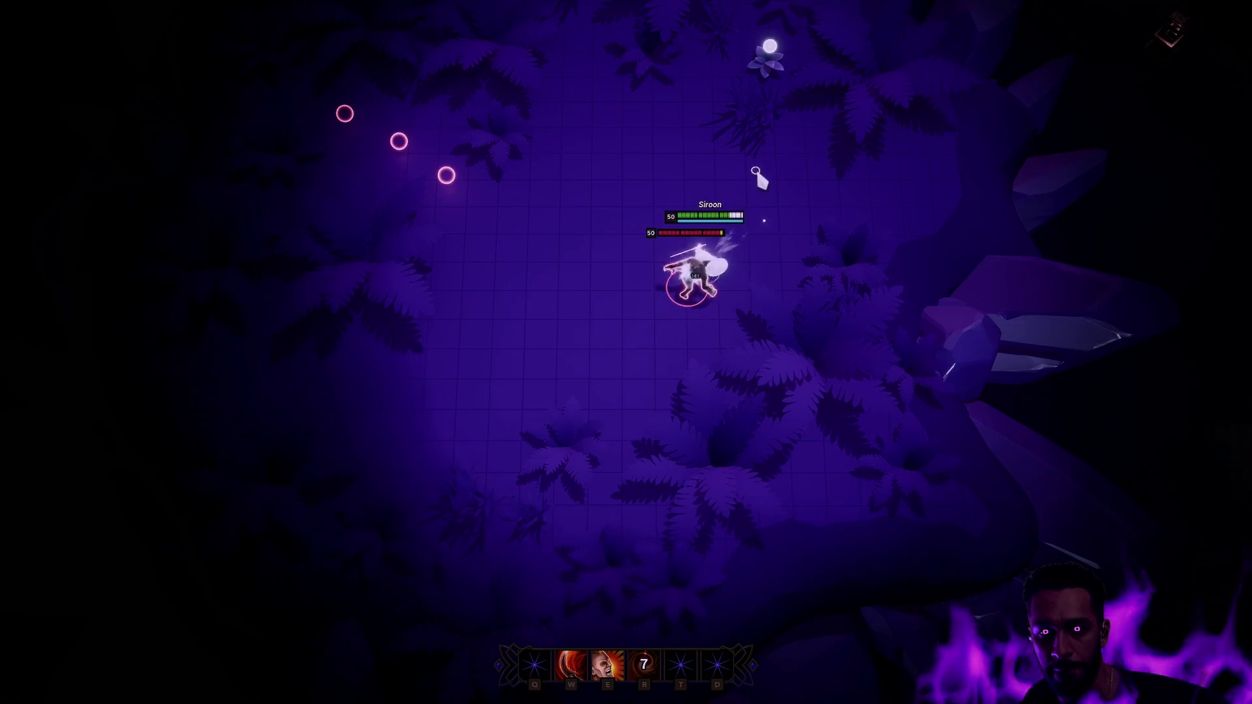
- Keep repositioning Siroon near the ferns and land another R hit on the chasing enemy
{"action": "right_click", "coordinate": [558, 191]}
{"action": "right_click", "coordinate": [576, 288]}
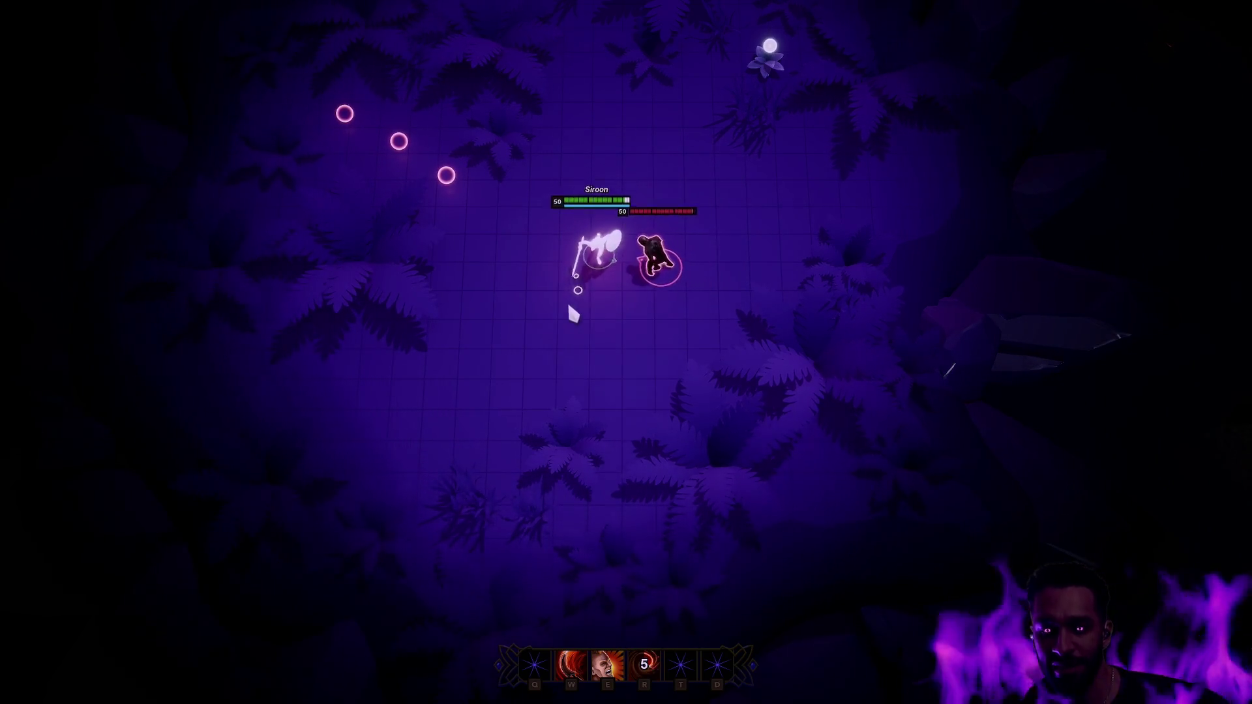
{"action": "right_click", "coordinate": [573, 182]}
{"action": "right_click", "coordinate": [753, 168]}
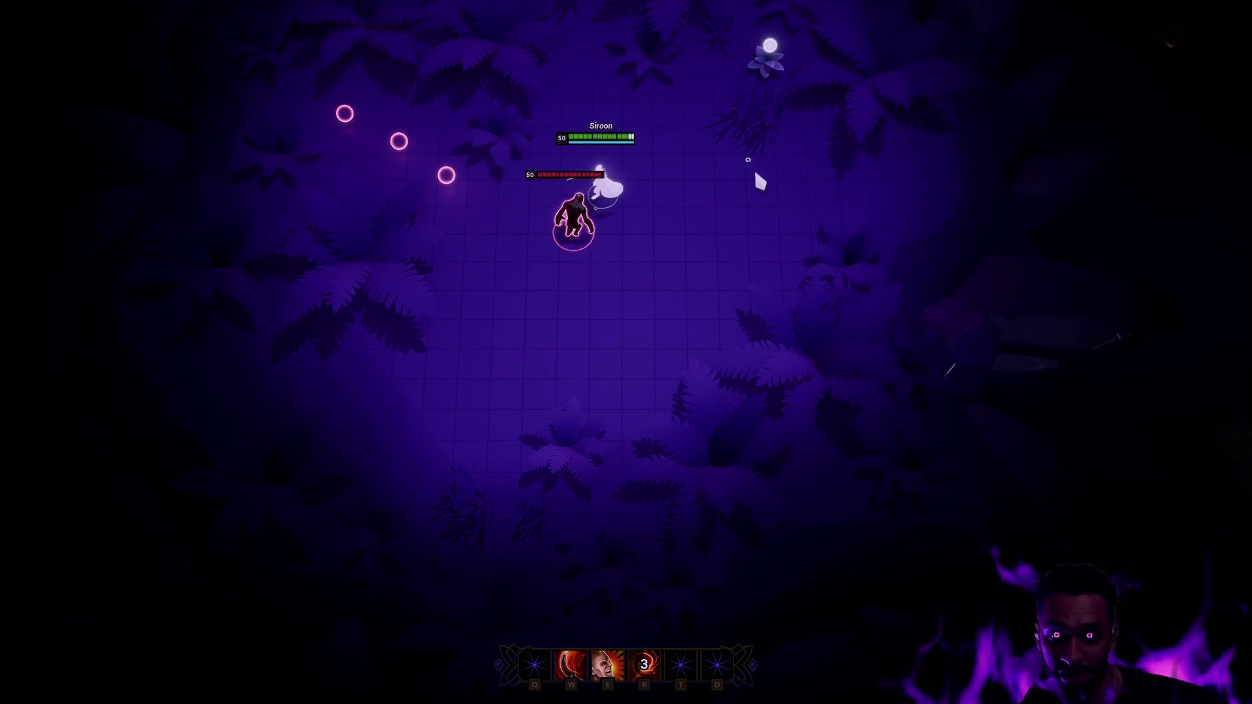
{"action": "right_click", "coordinate": [749, 280]}
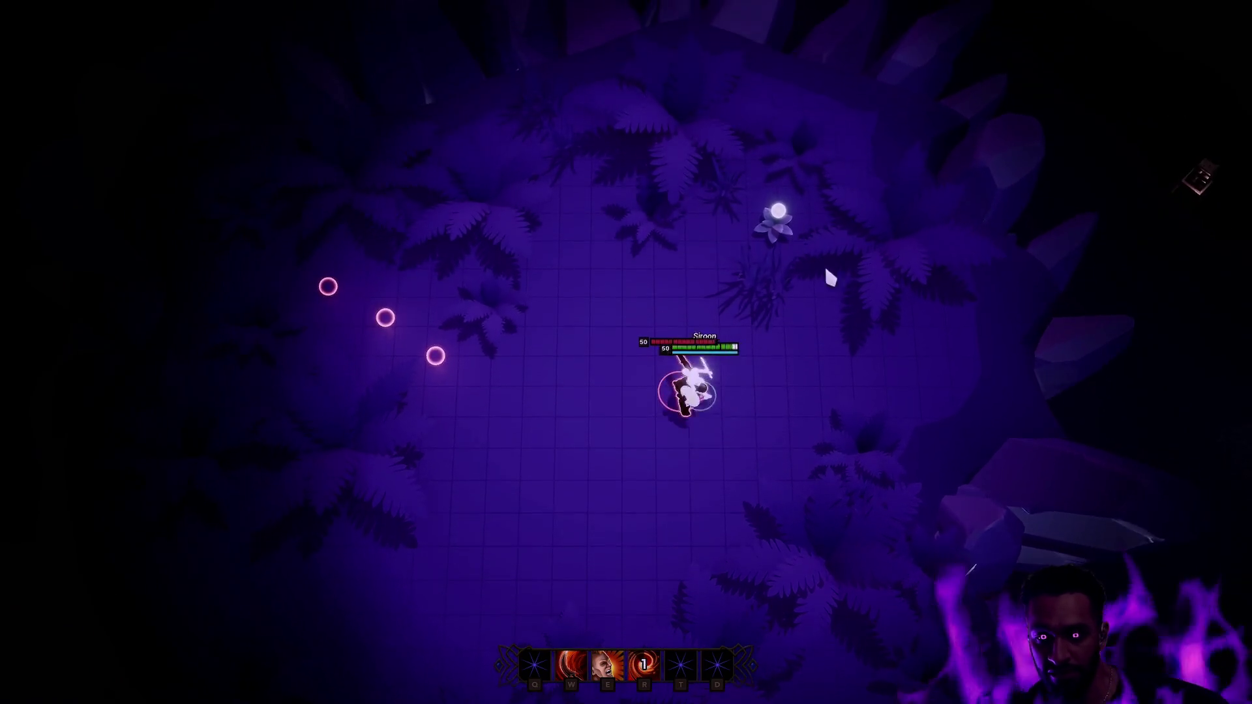
{"action": "right_click", "coordinate": [818, 174]}
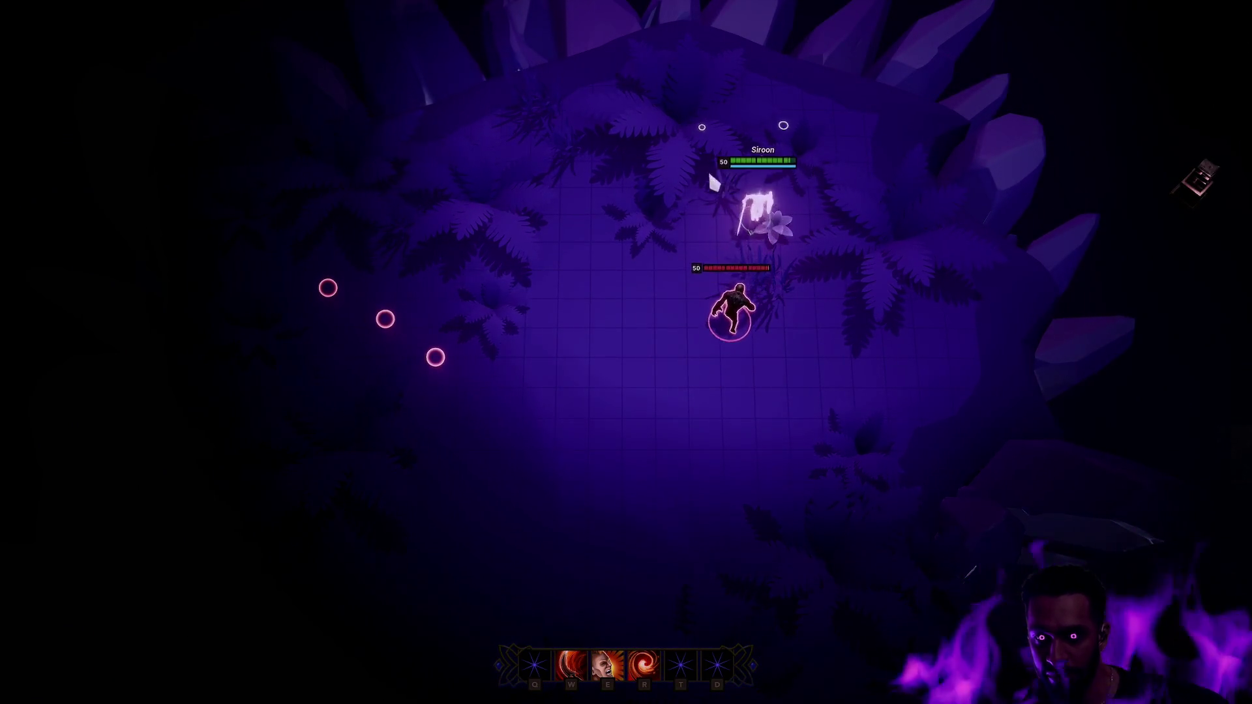
{"action": "right_click", "coordinate": [556, 226]}
{"action": "key", "text": "r"}
{"action": "right_click", "coordinate": [506, 308]}
{"action": "right_click", "coordinate": [502, 344]}
- Stop Play-In-Editor to return to the Proteus level viewport
{"action": "key", "text": "Escape"}
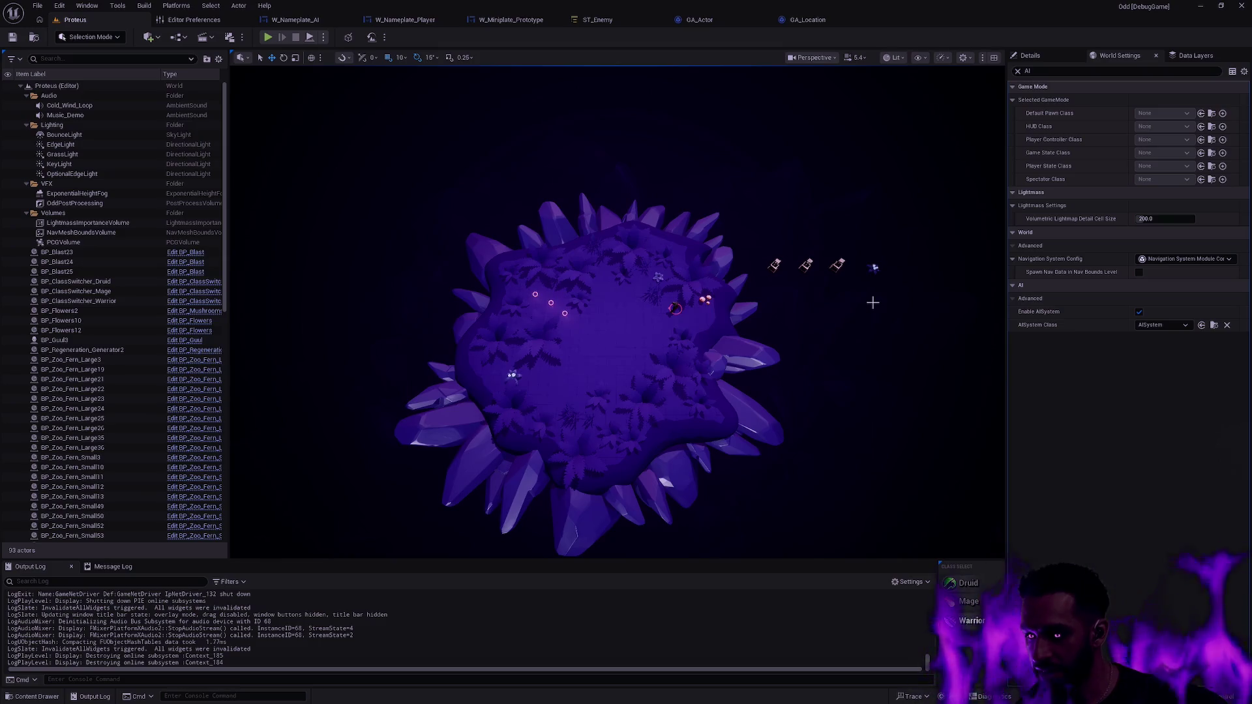
{"action": "scroll", "coordinate": [877, 302], "scroll_direction": "up", "scroll_amount": 2}
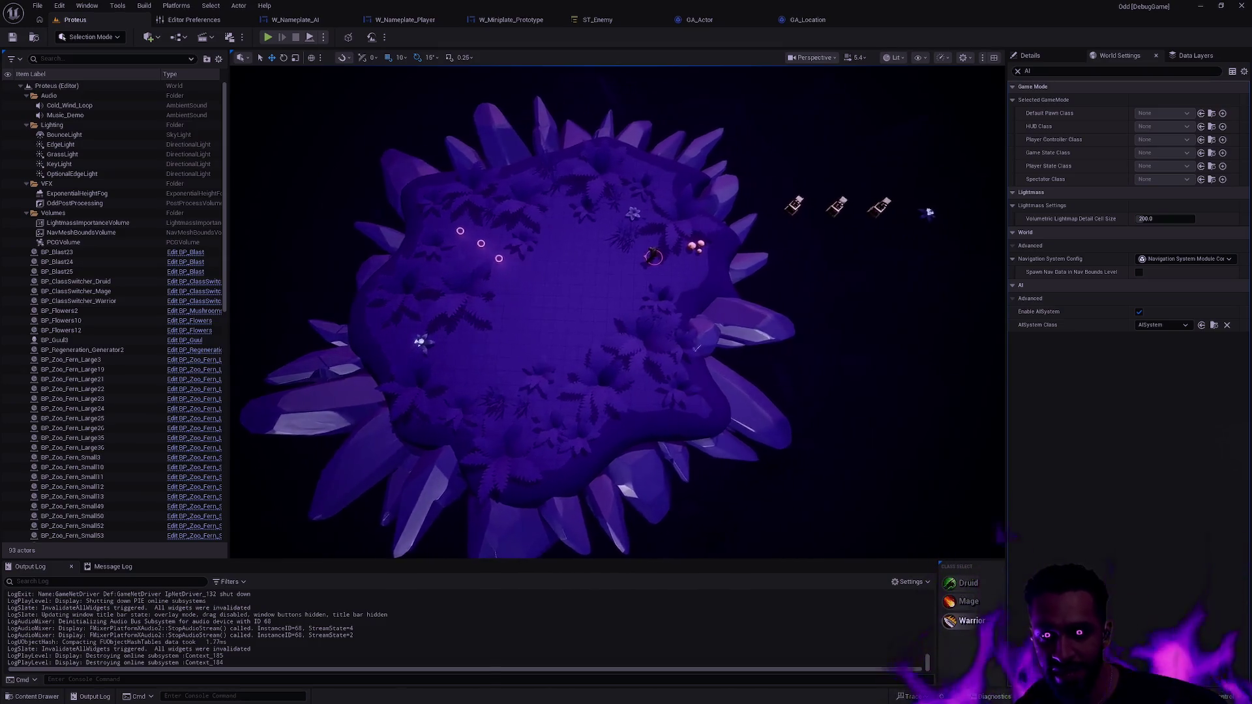